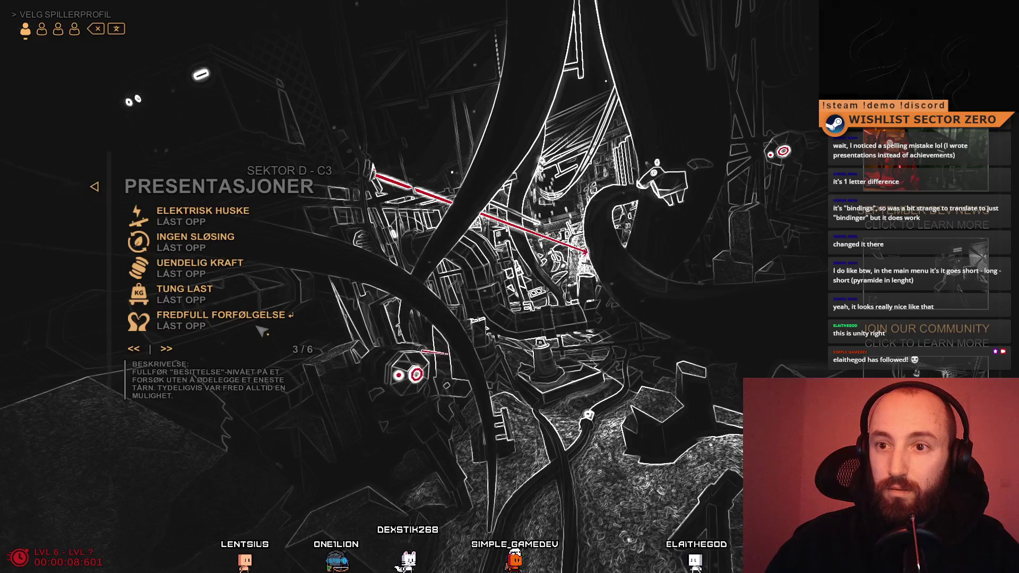
Back out to HOVEDMENY and load the KORRUPSJON level from NIVÅVELGER
key(Escape)
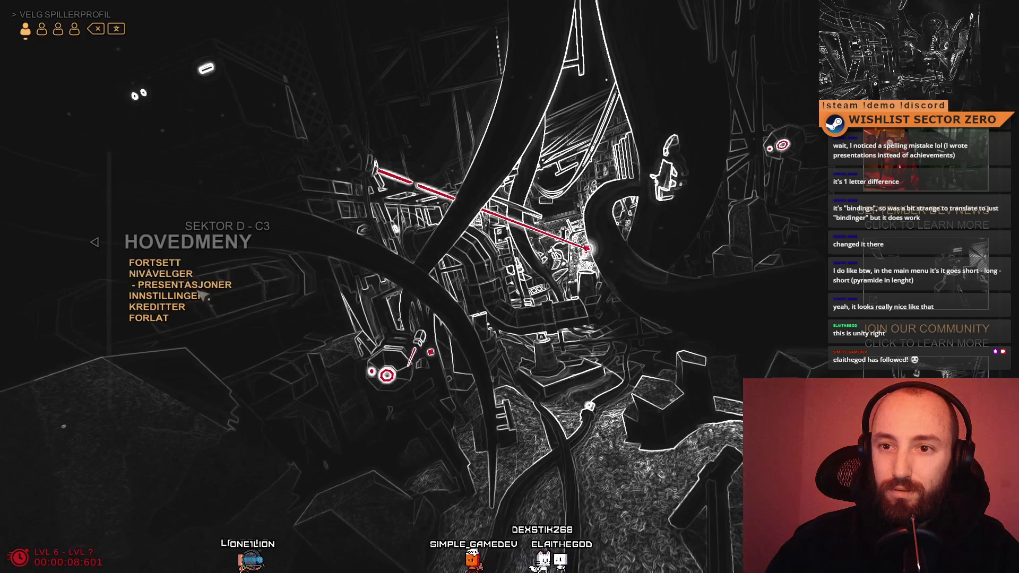
click(197, 276)
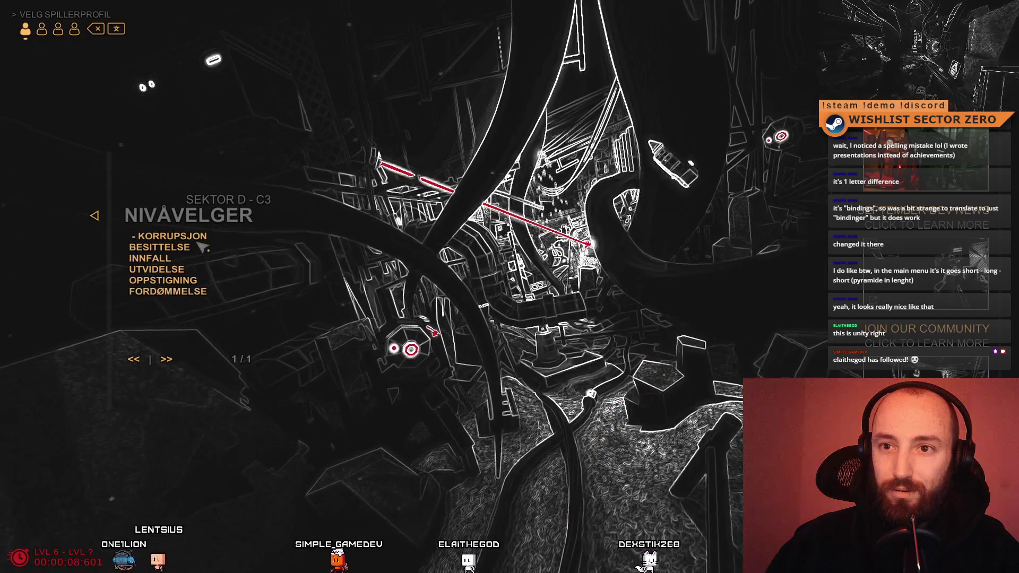
click(164, 237)
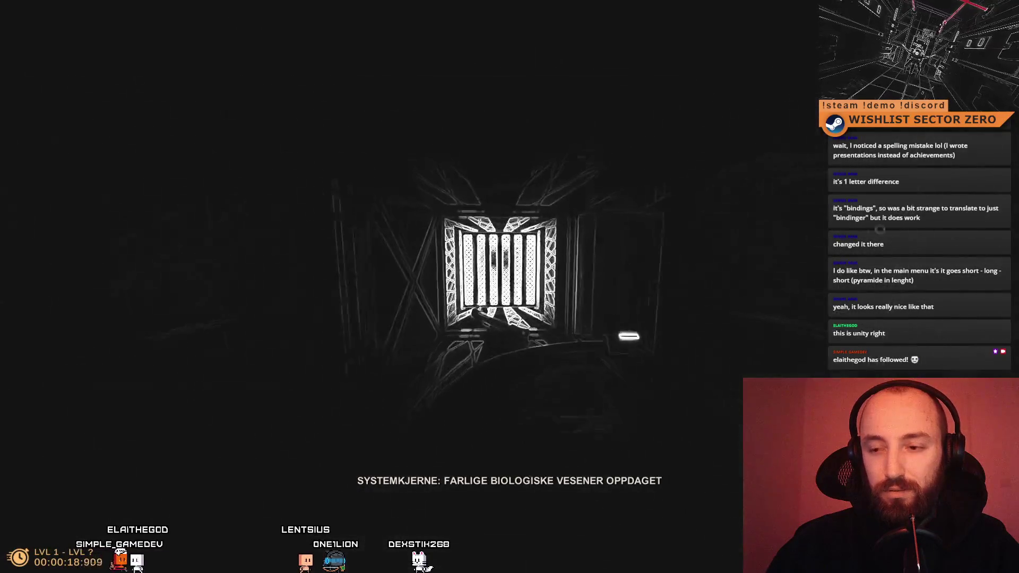
Pause the game, page PRESENTASJONER achievements to page 3 of 6, then exit fullscreen Game view
key(Escape)
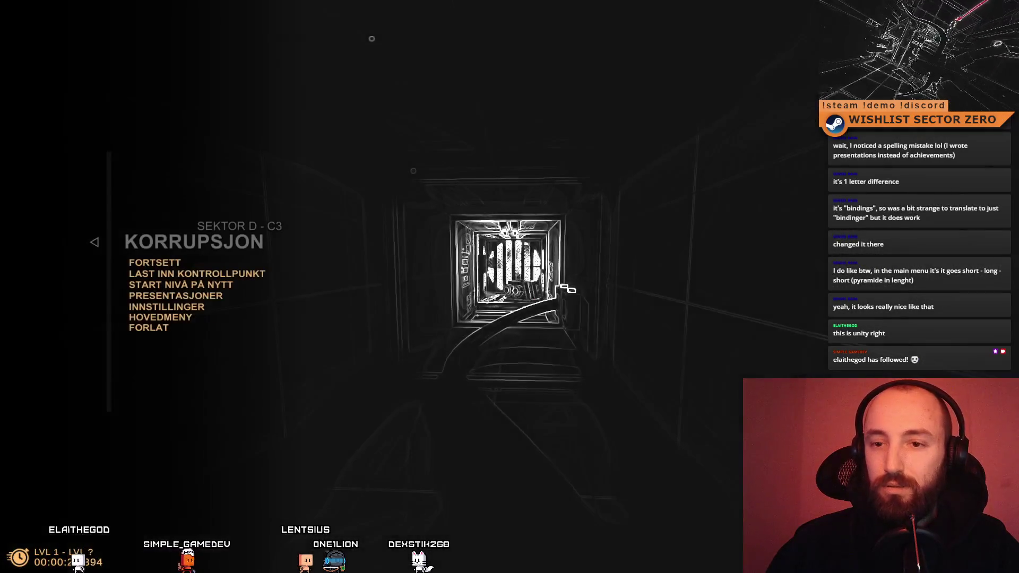
click(226, 299)
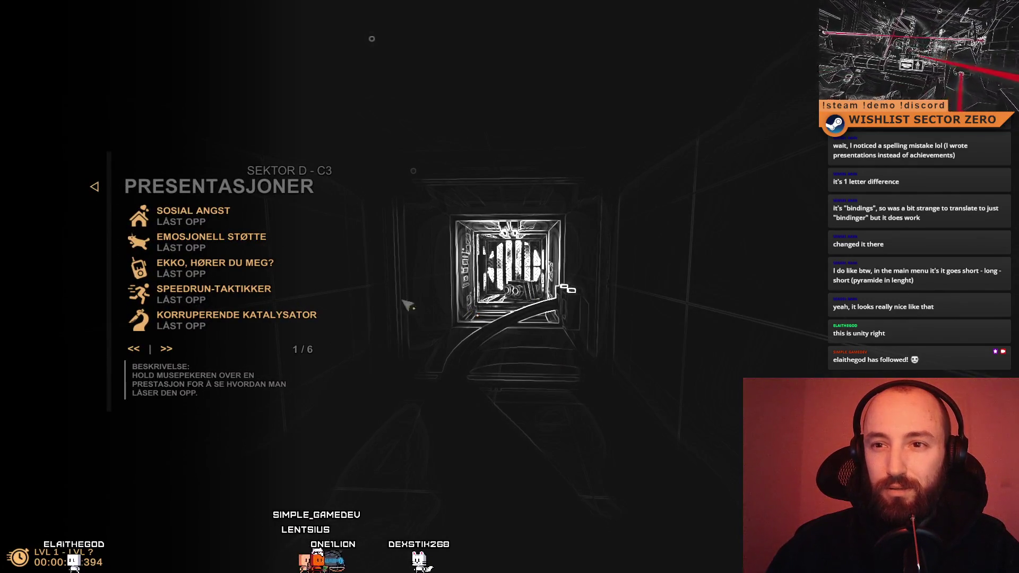
click(178, 346)
click(178, 346)
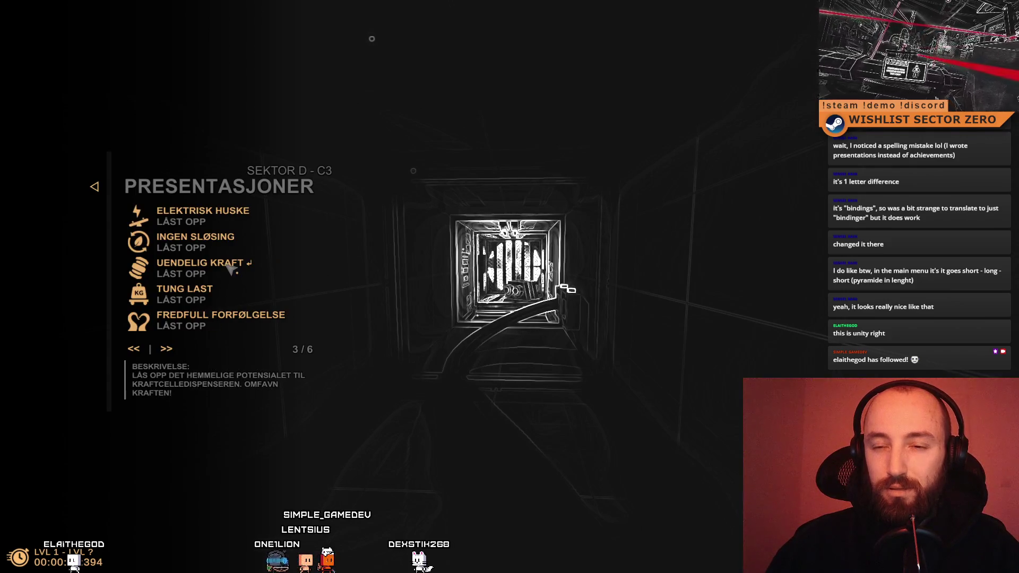
scroll(247, 342, up, 2)
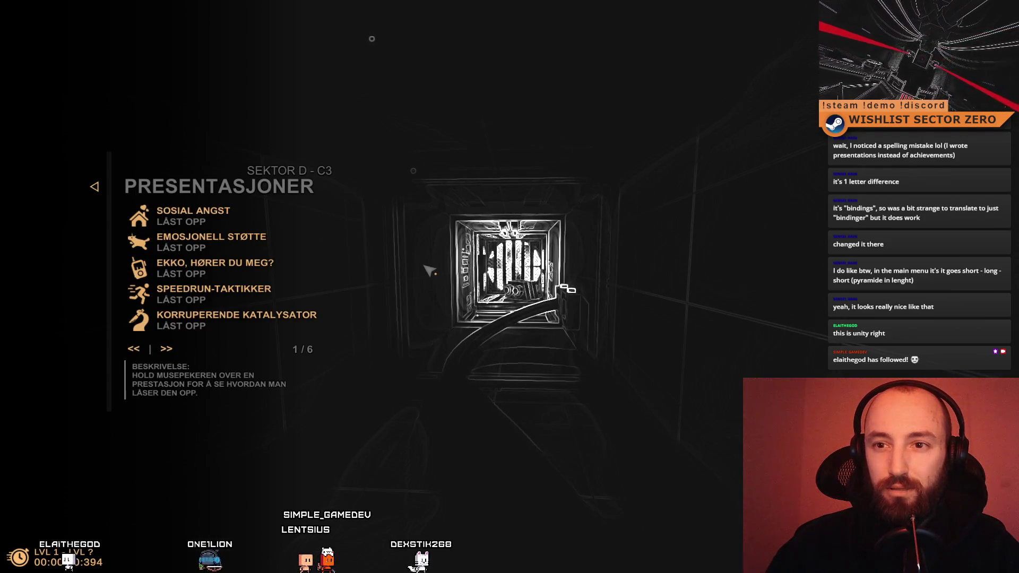
mouse_move(278, 267)
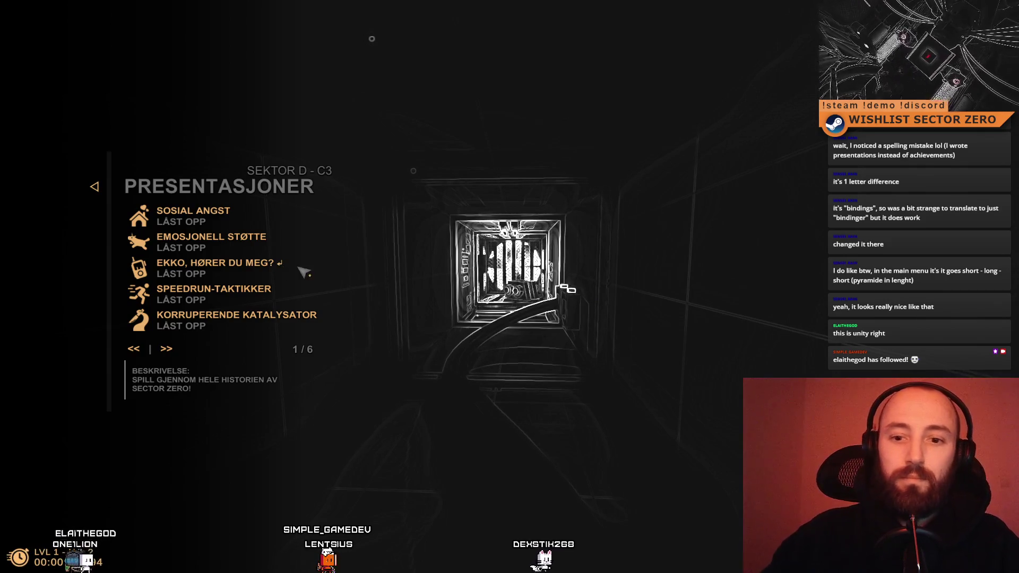
key(F10)
key(Escape)
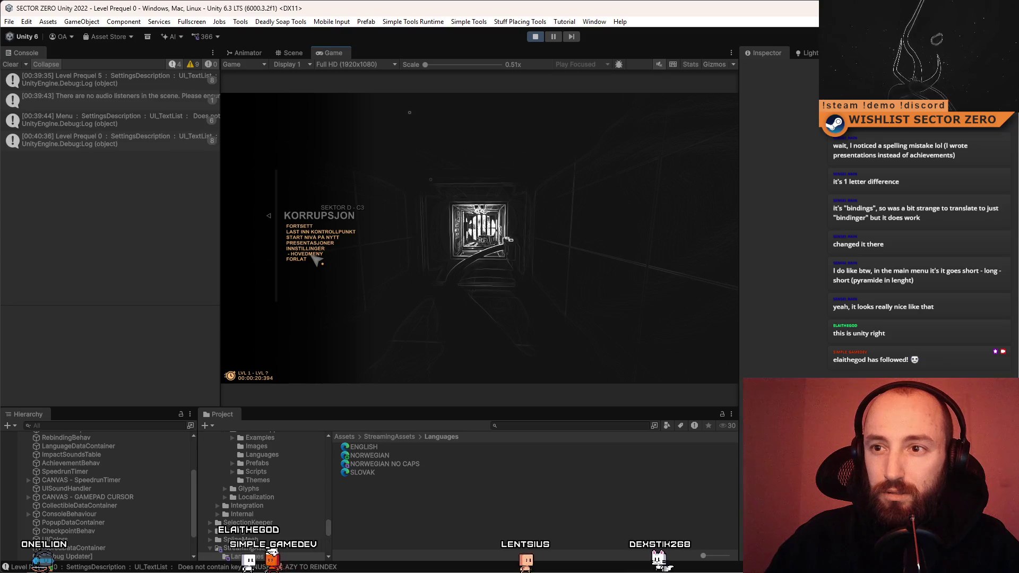
View the TASTATURBINDINGER screen under INNSTILLINGER, back out, and stop play mode
click(319, 253)
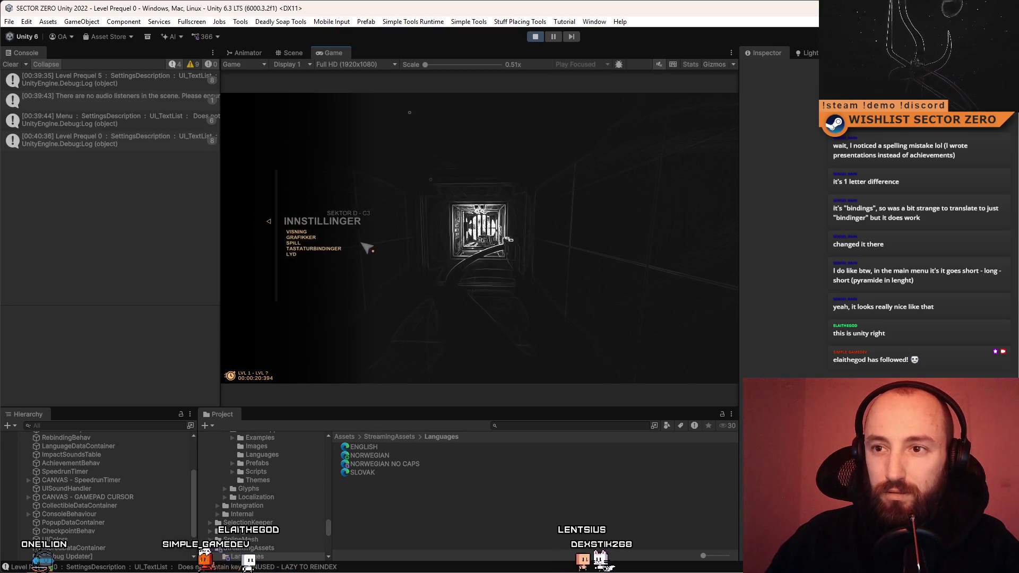
click(322, 250)
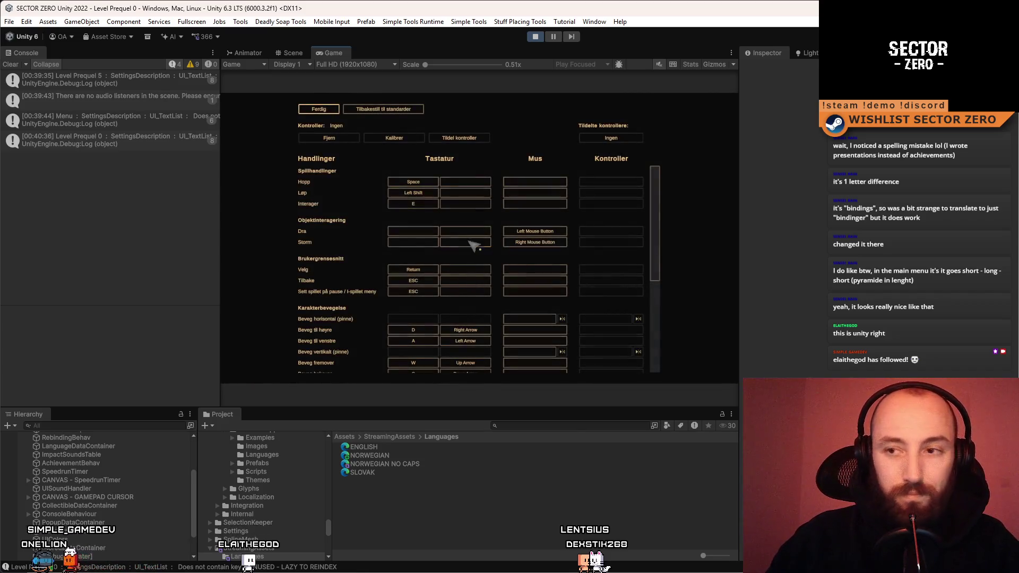
key(Escape)
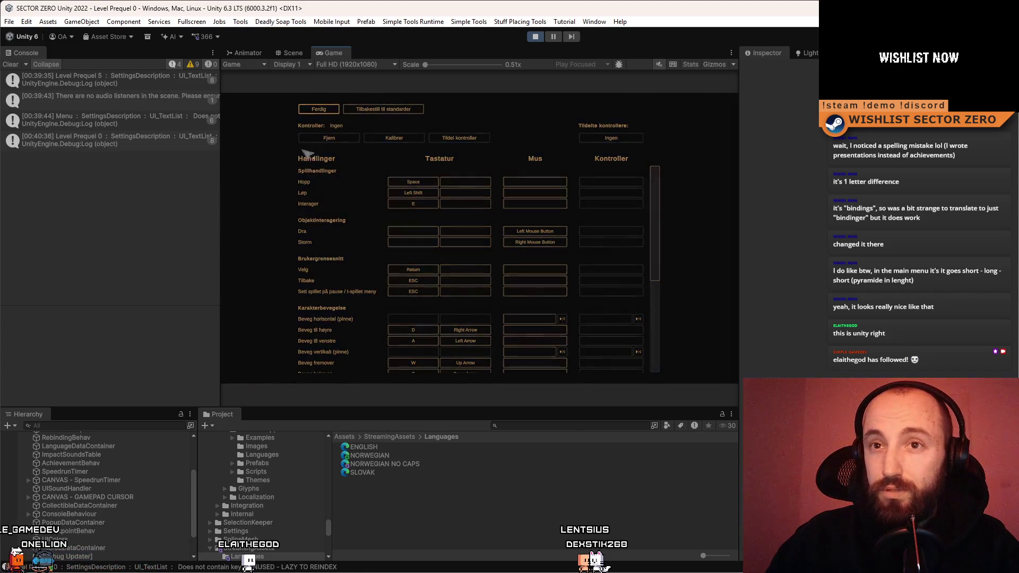
click(541, 36)
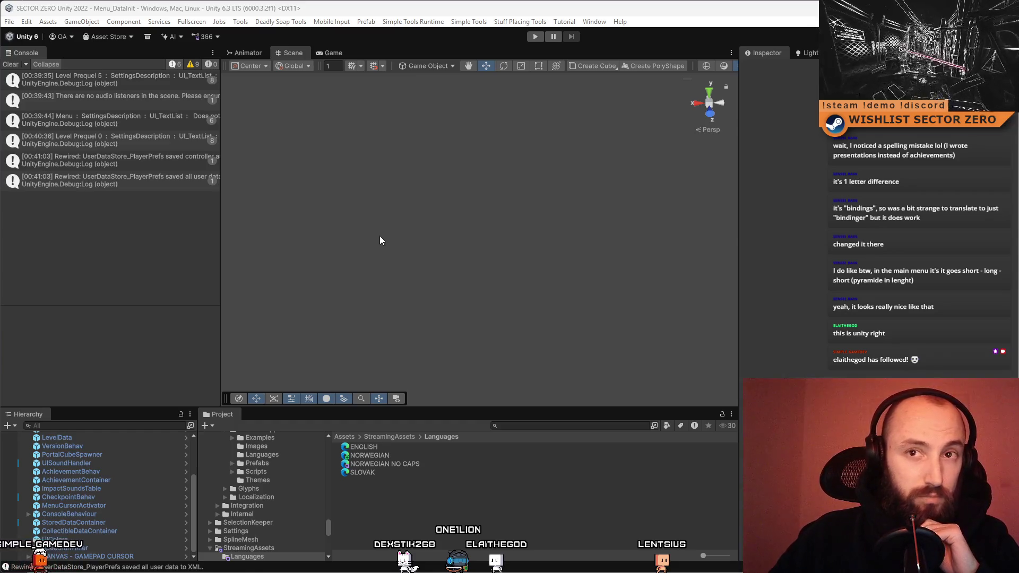
Look over the File menu commands without choosing any
click(10, 21)
click(126, 280)
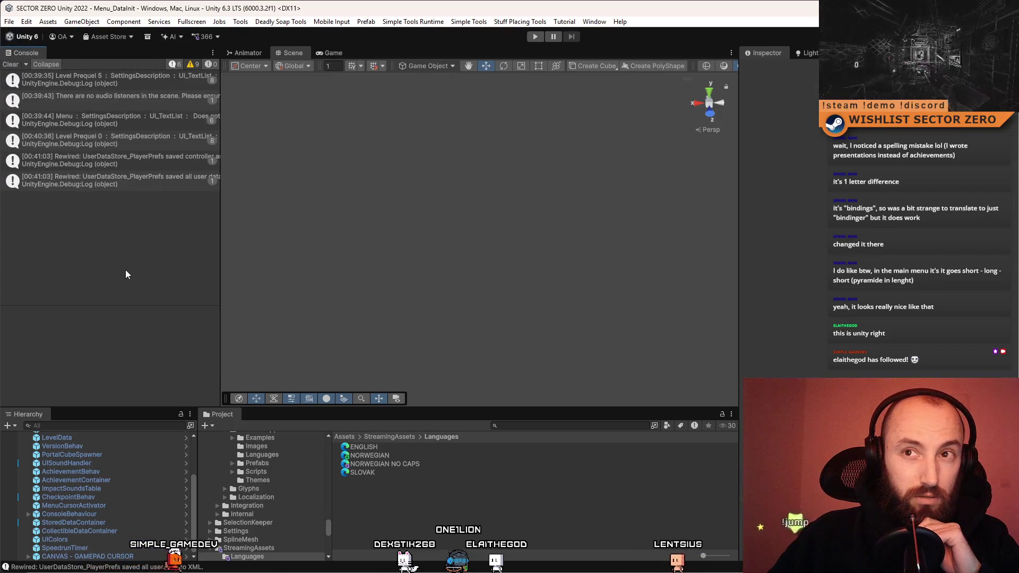
click(9, 22)
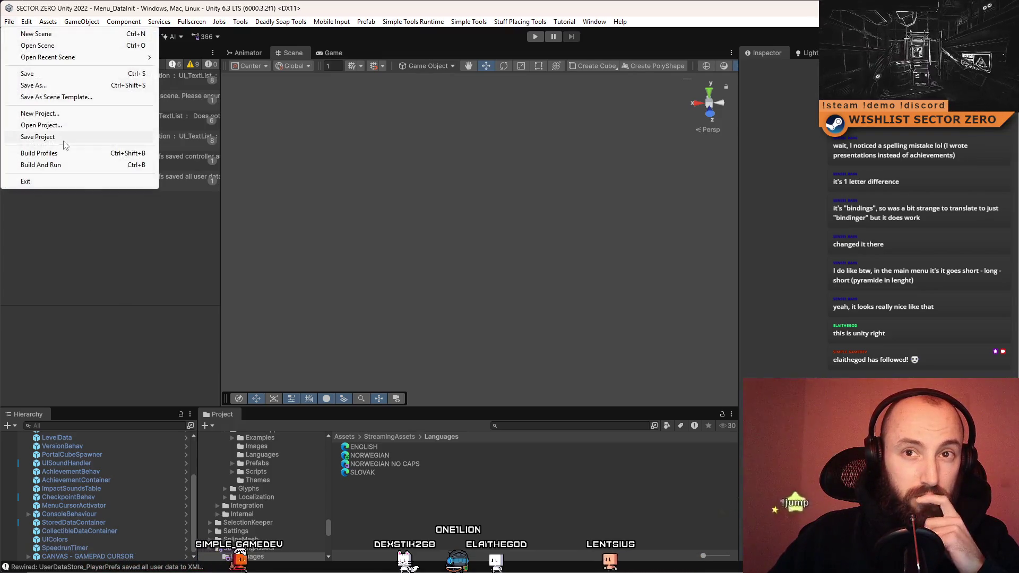
click(87, 225)
Search assets for 'stored data', delete the _StoredData folder, and clear the Console
click(511, 426)
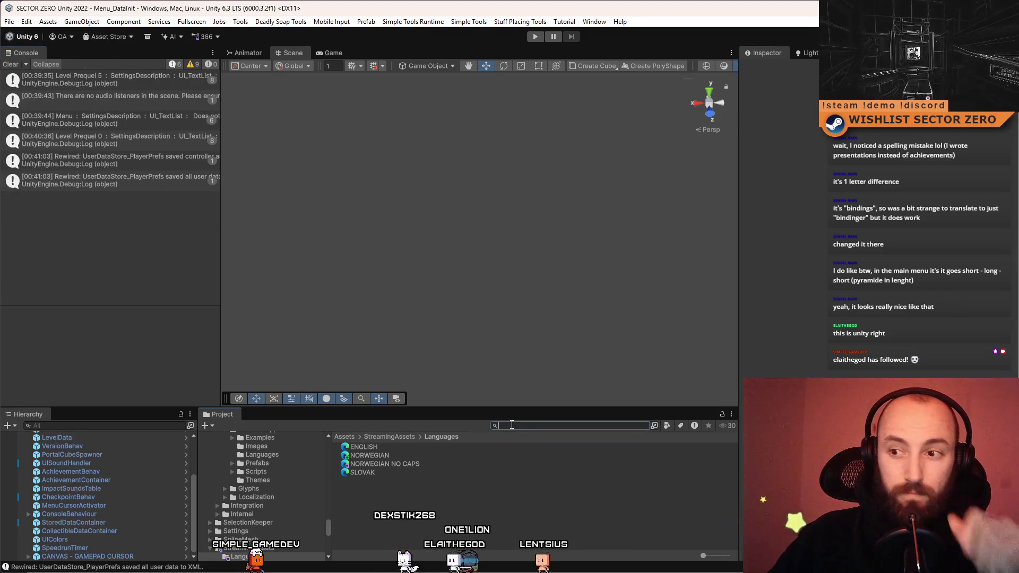
text(stored data)
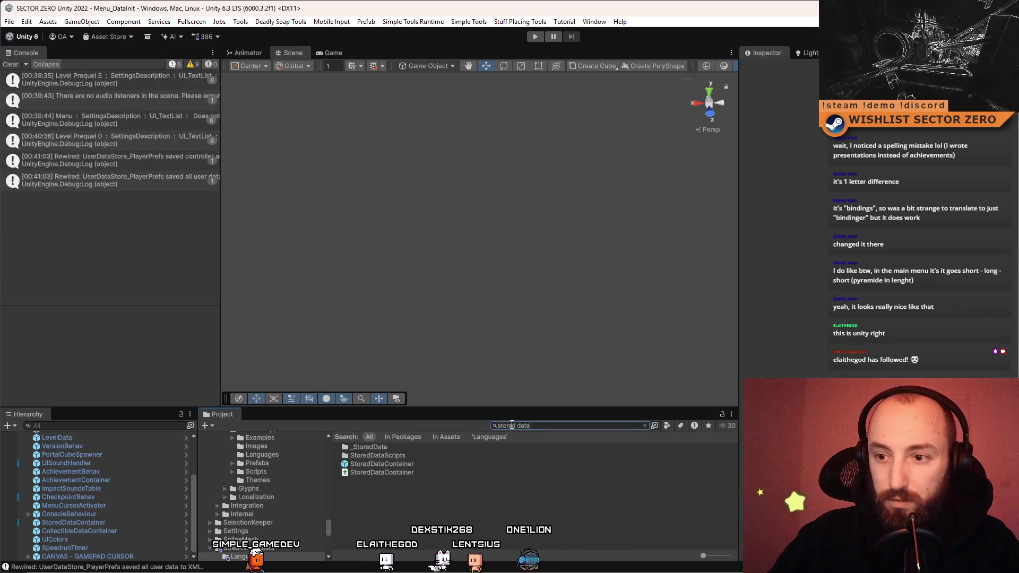
click(388, 447)
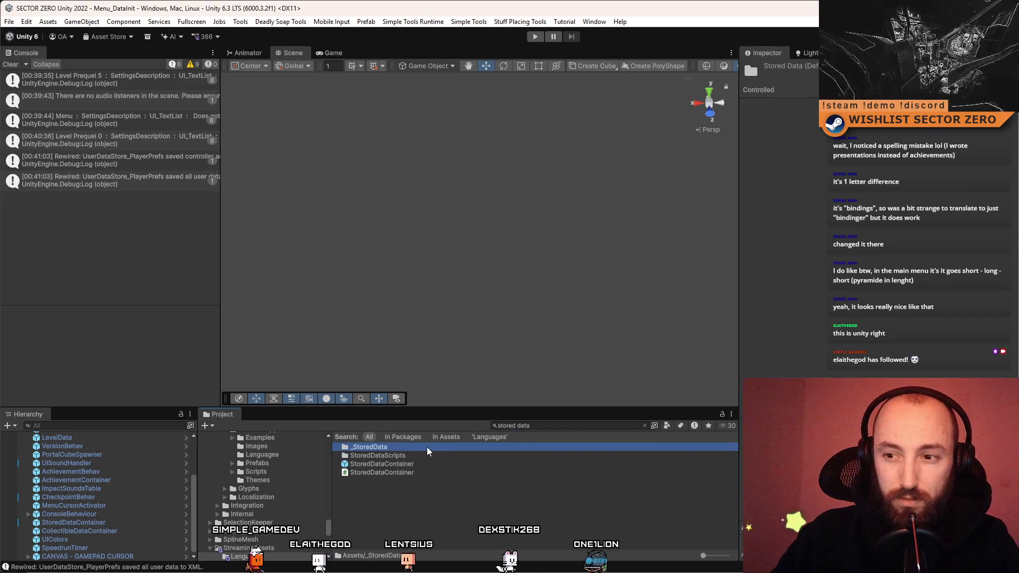
key(Delete)
click(517, 311)
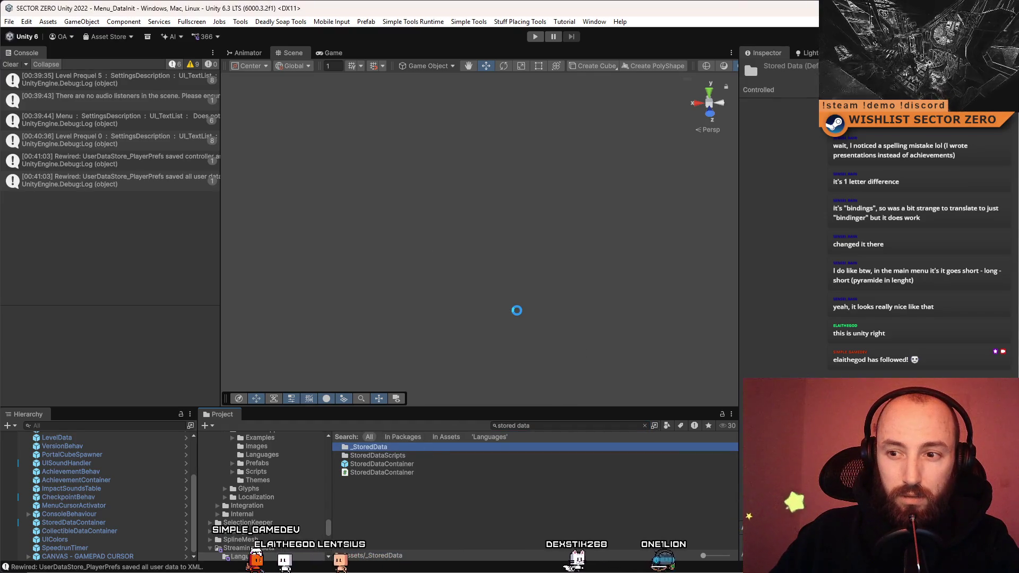
click(15, 64)
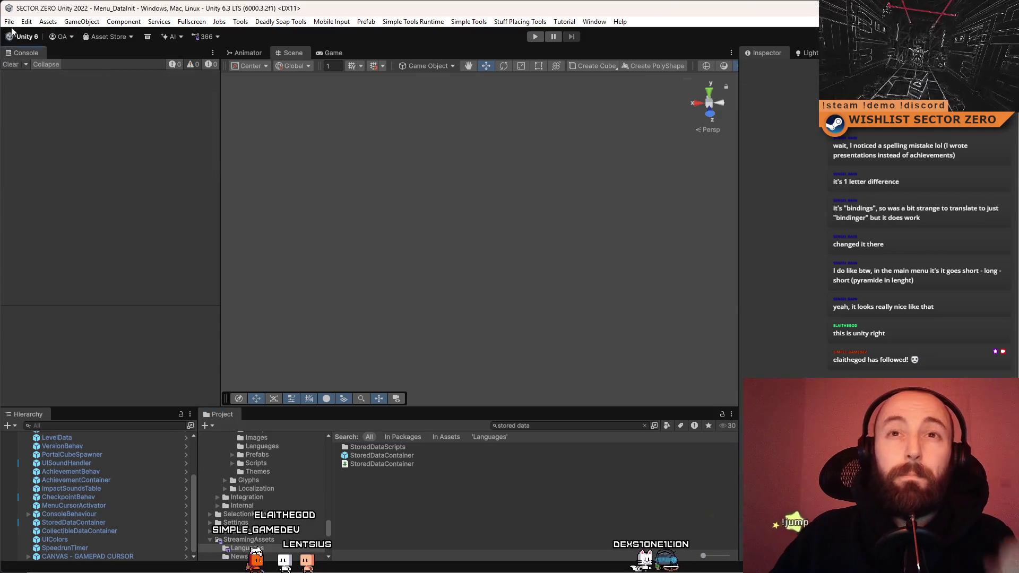
click(9, 21)
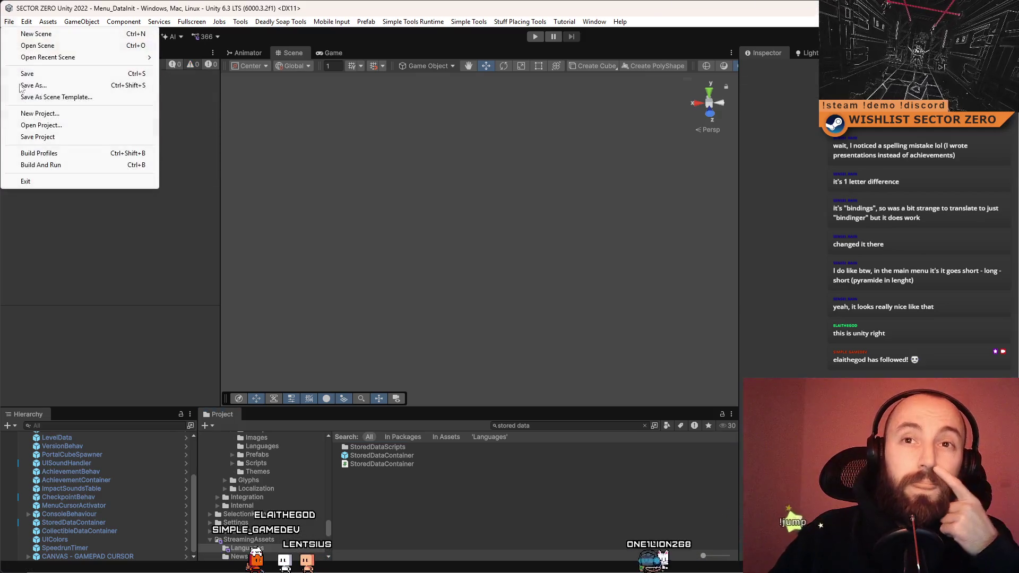
click(77, 155)
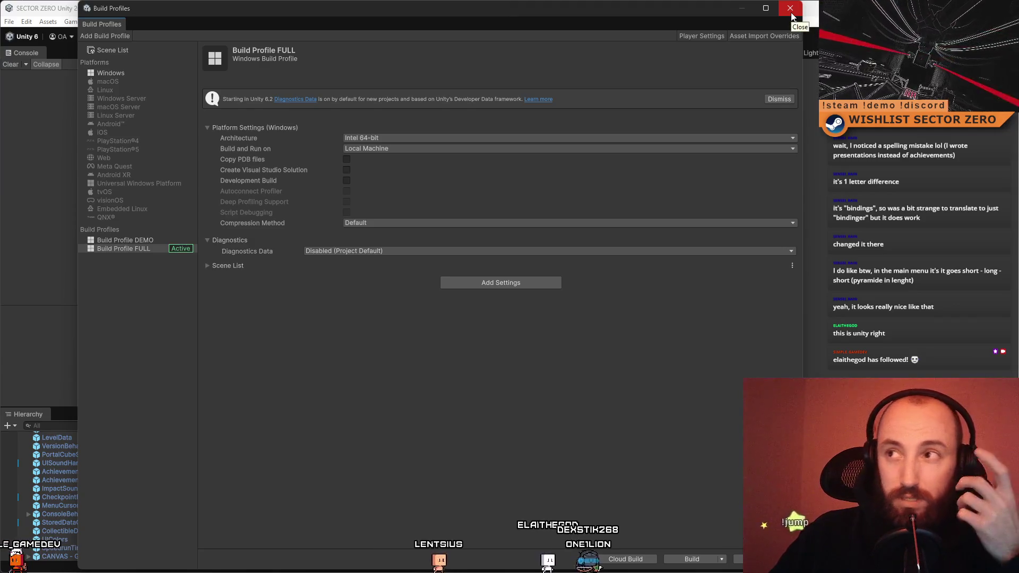
click(791, 12)
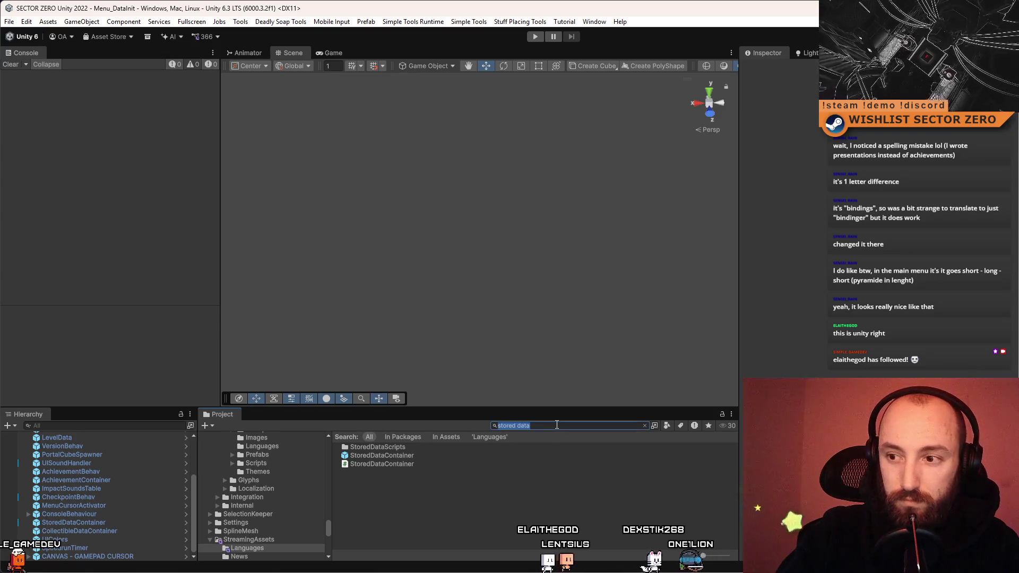
Search the Project window for 'version' and select the VersionBehav prefab
text(bu)
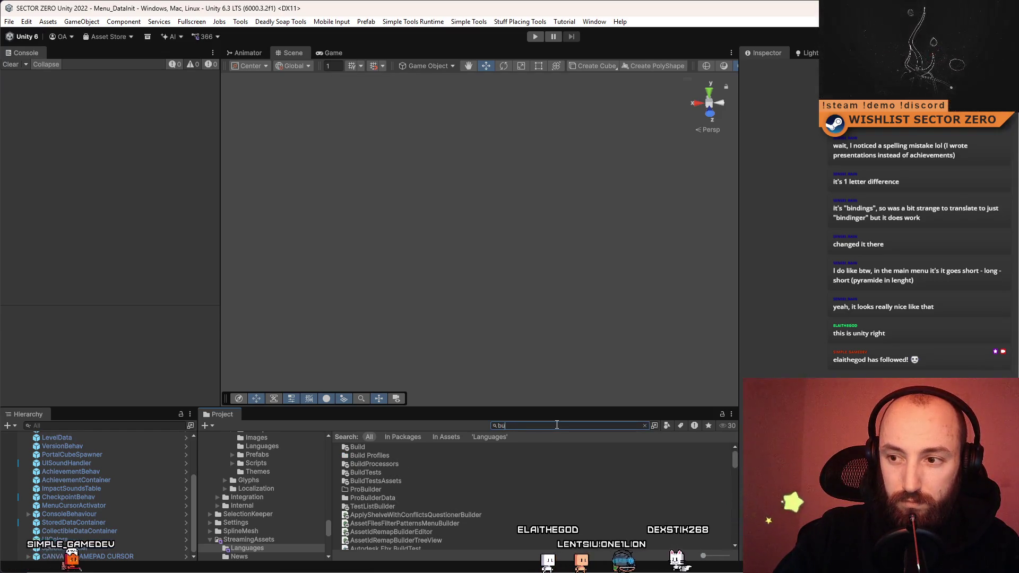
key(BackSpace)
key(BackSpace)
text(version)
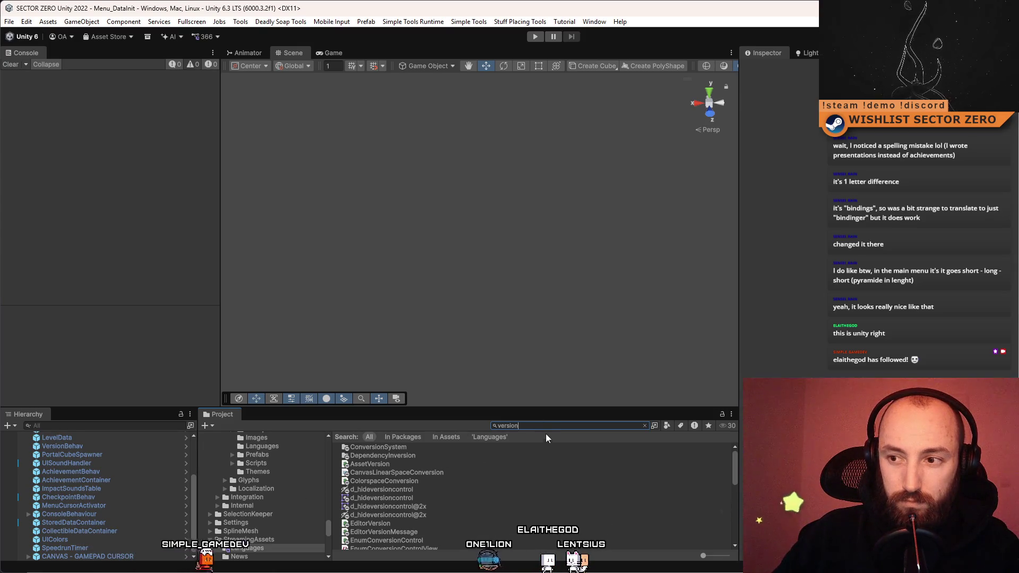
key(BackSpace)
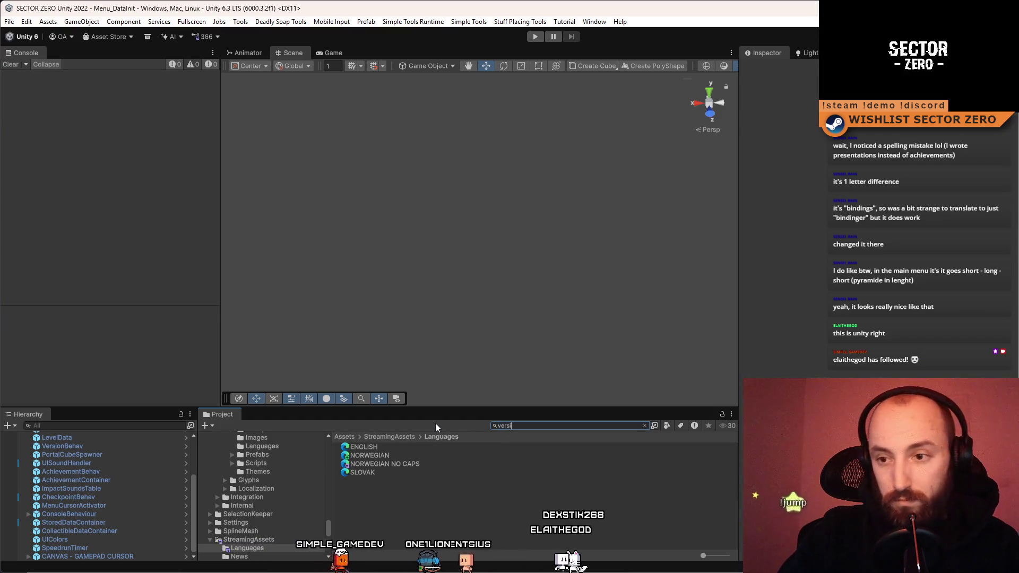
text(version)
scroll(479, 477, down, 10)
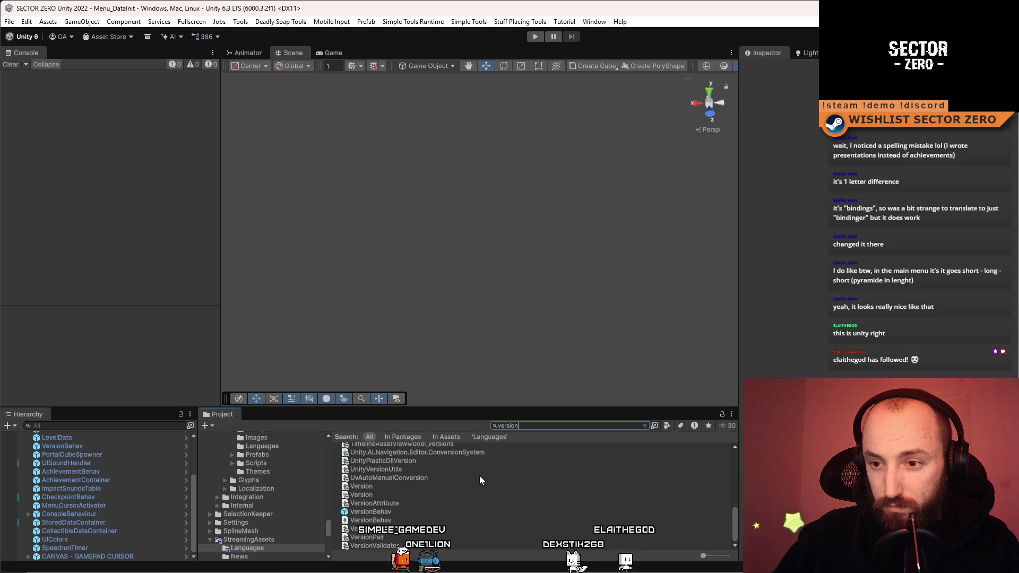
click(379, 512)
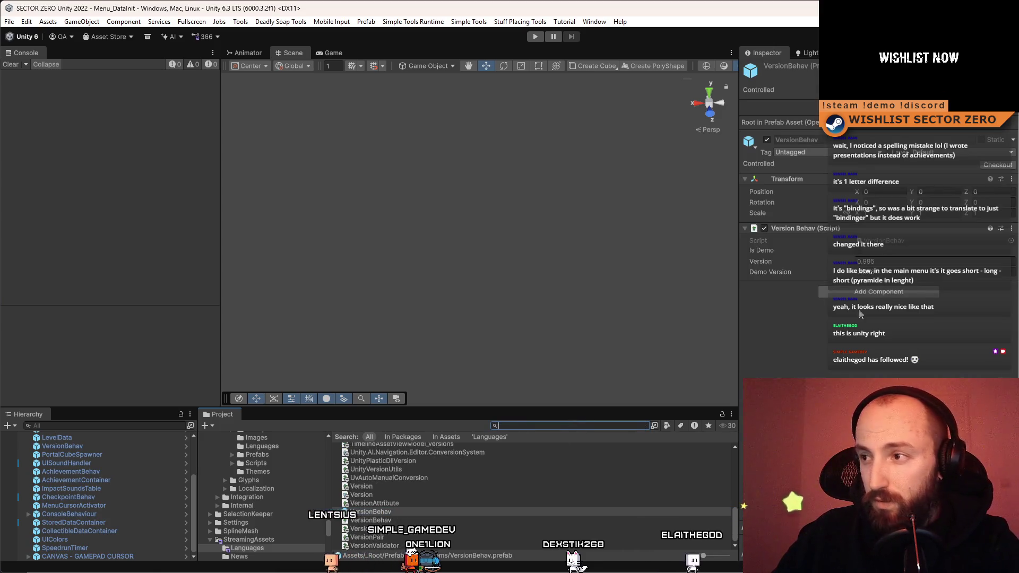
In the Inspector, set Version to 0.996 and Demo Version to 0.996a
click(644, 425)
click(928, 261)
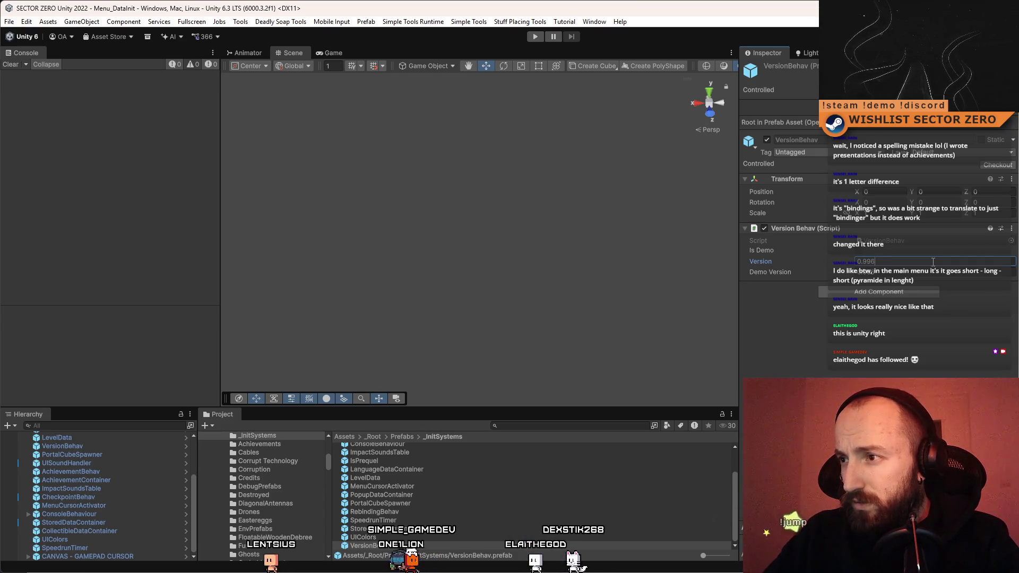
key(BackSpace)
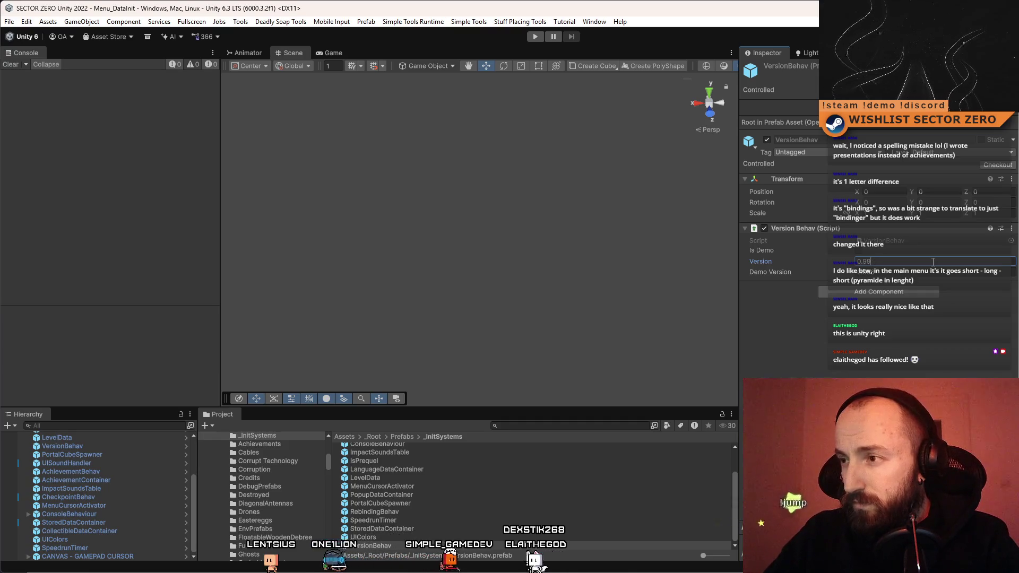
text(6)
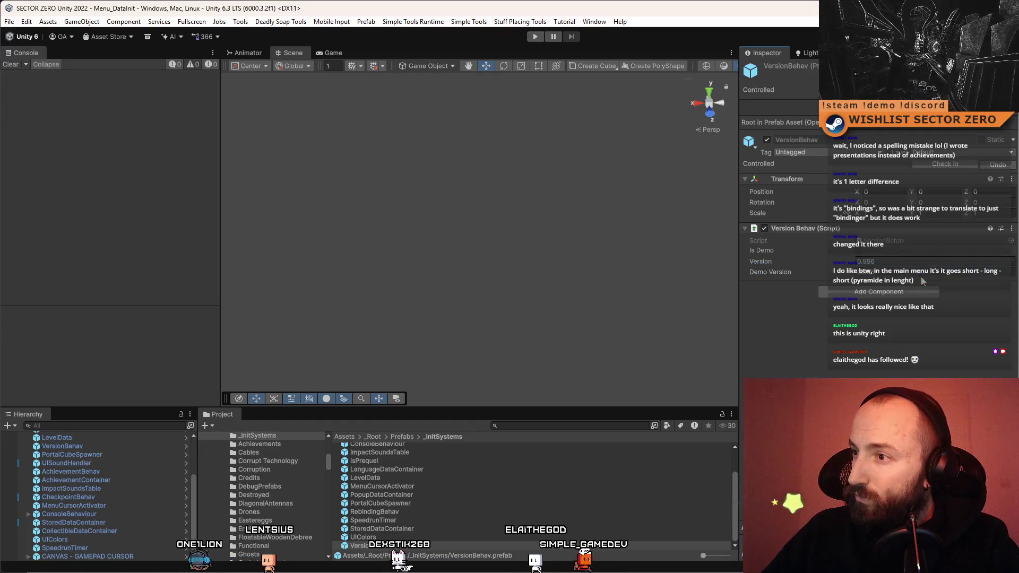
key(Return)
click(931, 287)
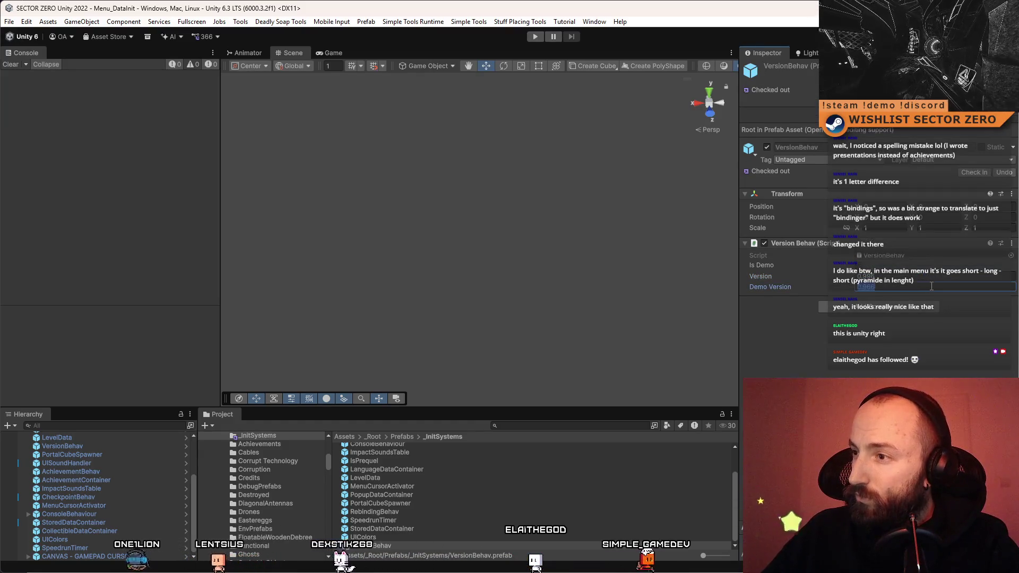
text(0.996)
key(Return)
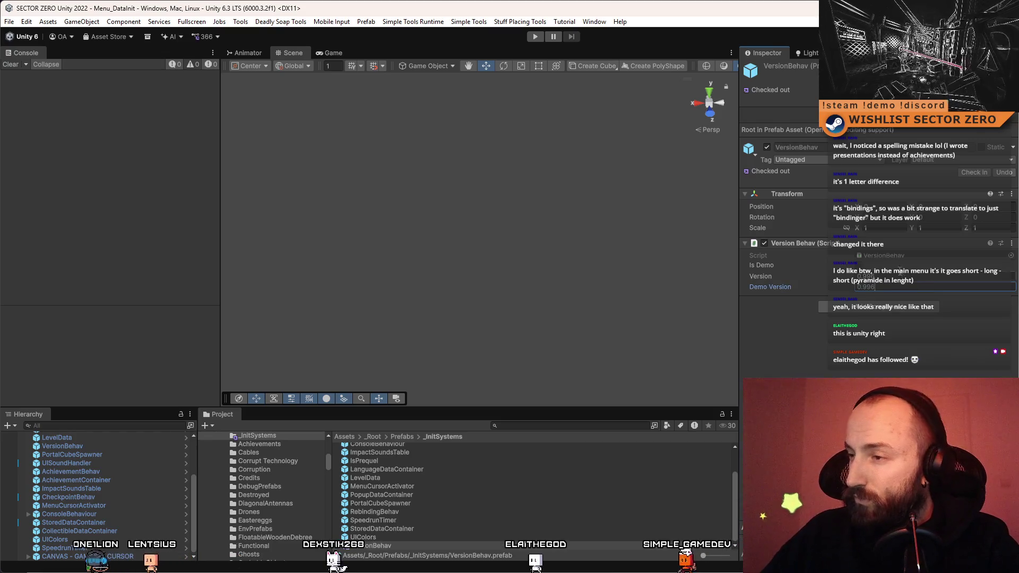
click(896, 276)
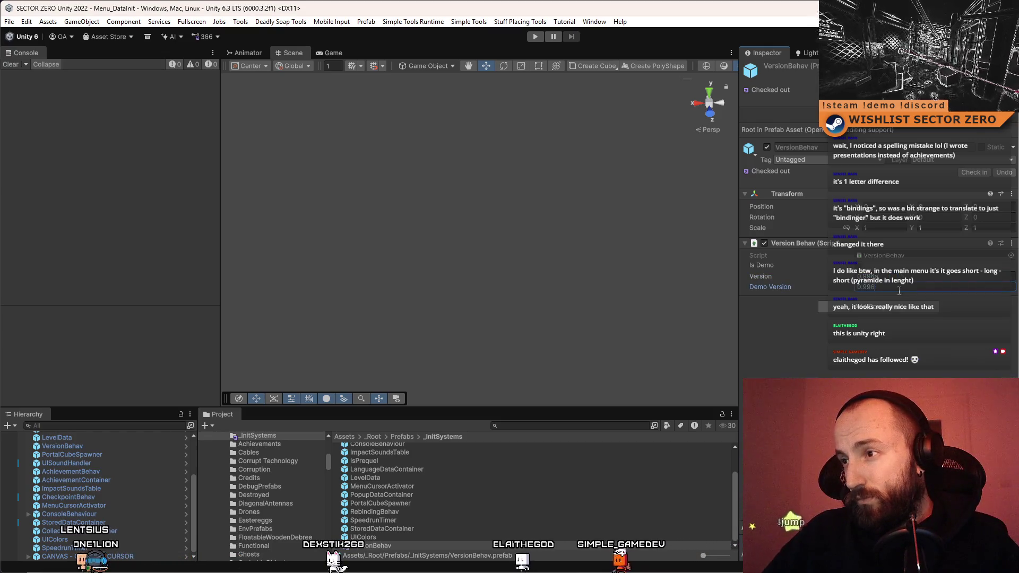
text(a)
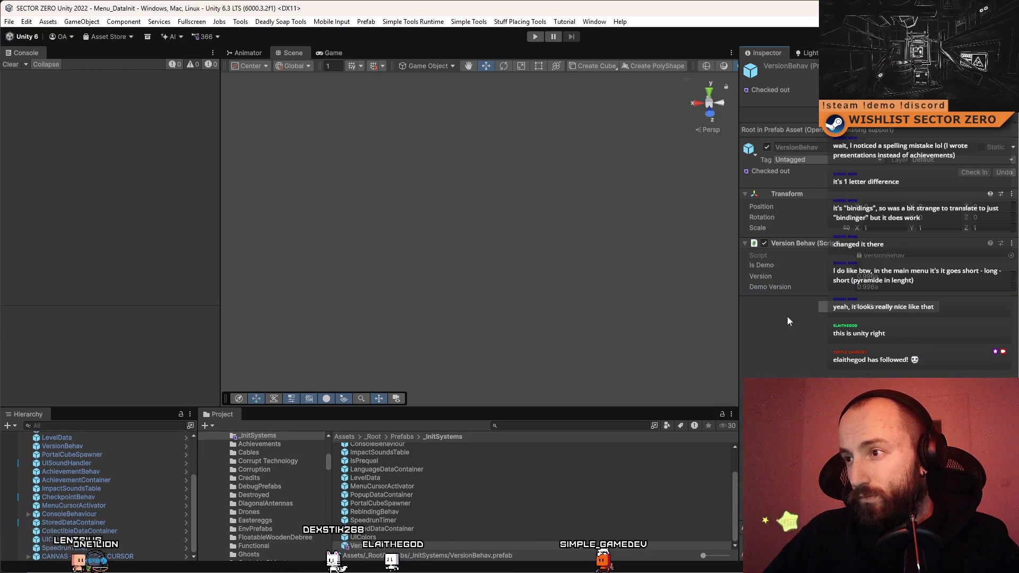
click(10, 22)
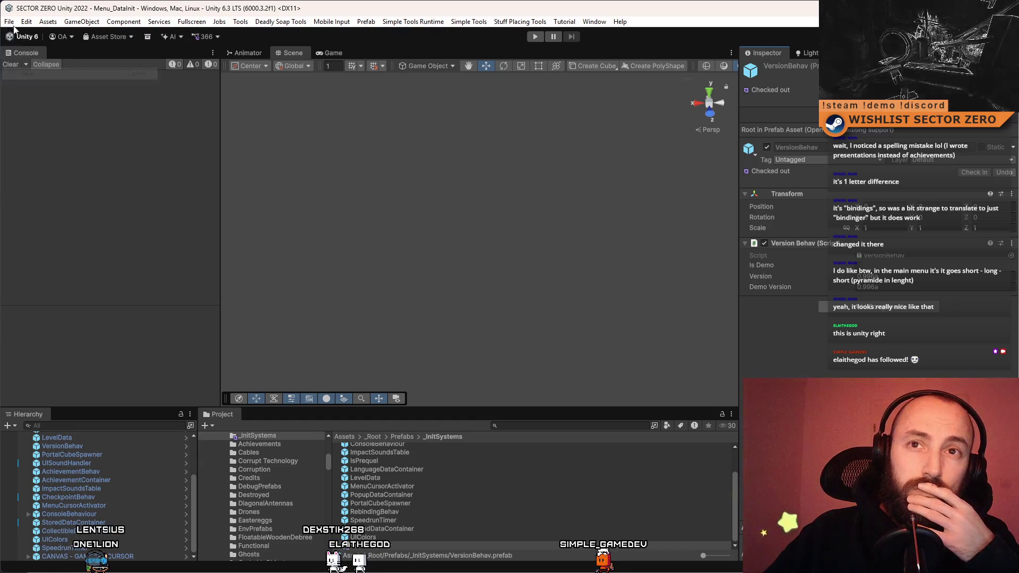
Save the project and review the FULL Windows profile's Scene List in Build Profiles
click(53, 137)
click(10, 22)
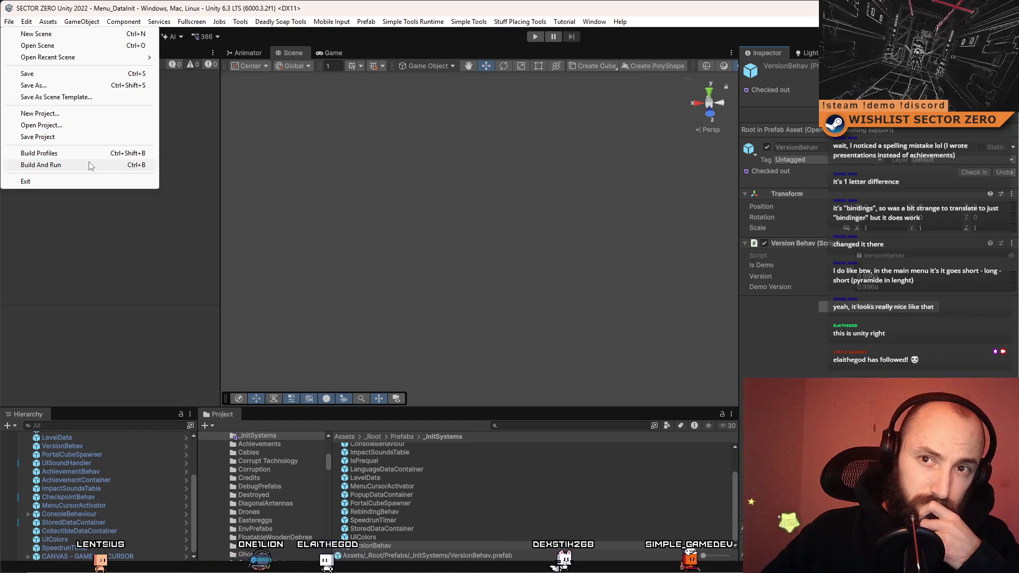
click(84, 154)
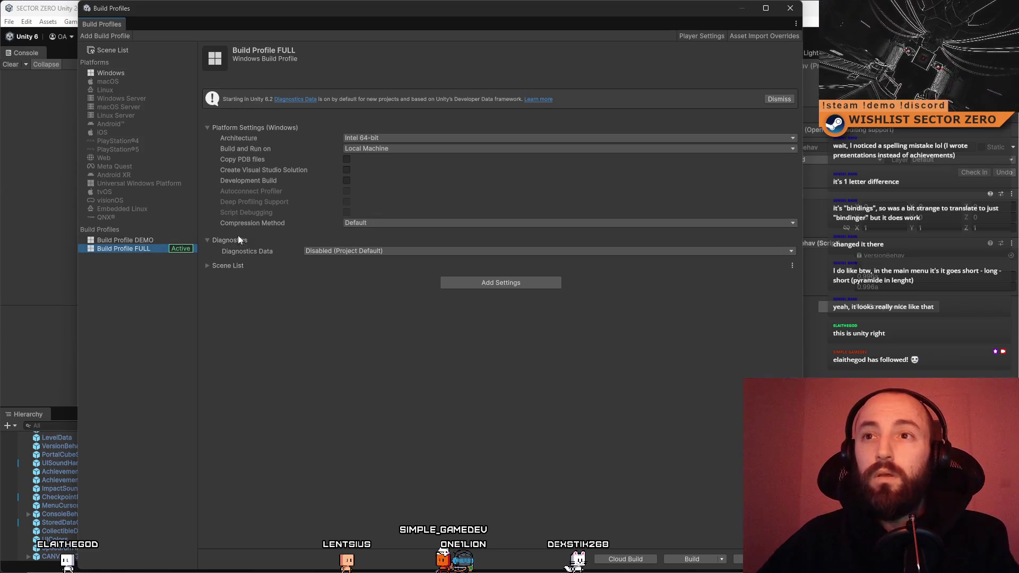
click(208, 266)
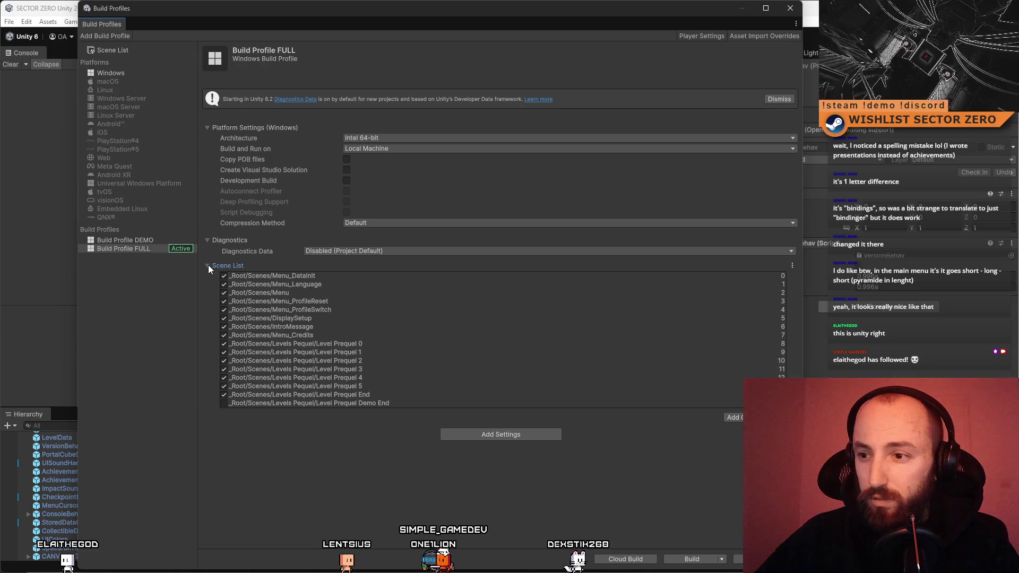
click(208, 266)
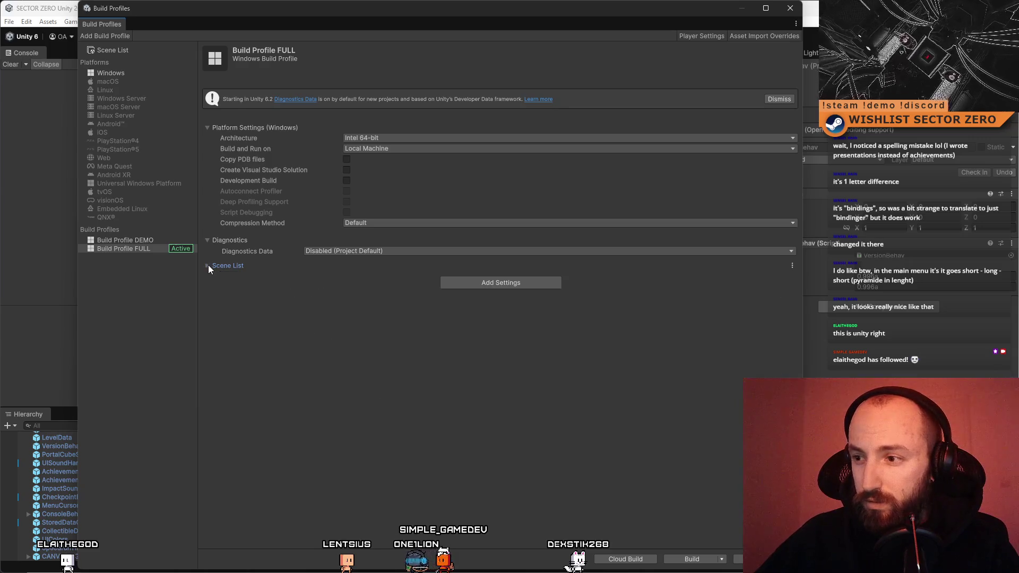
click(695, 560)
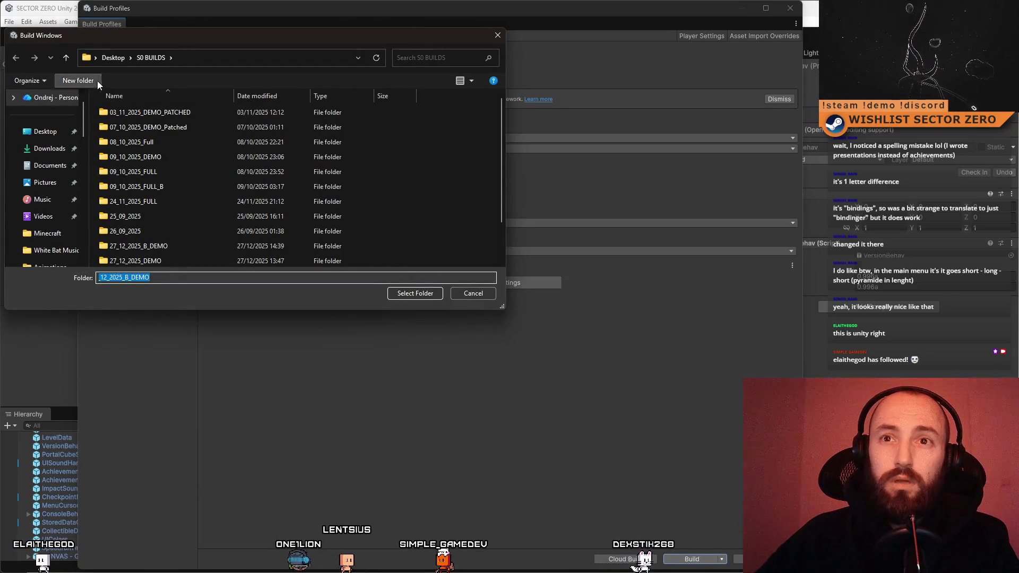
Create folder 11_01_2026_TRANSLATORS_BRANCH_BUILD in S0 BUILDS and select it as build destination
click(79, 80)
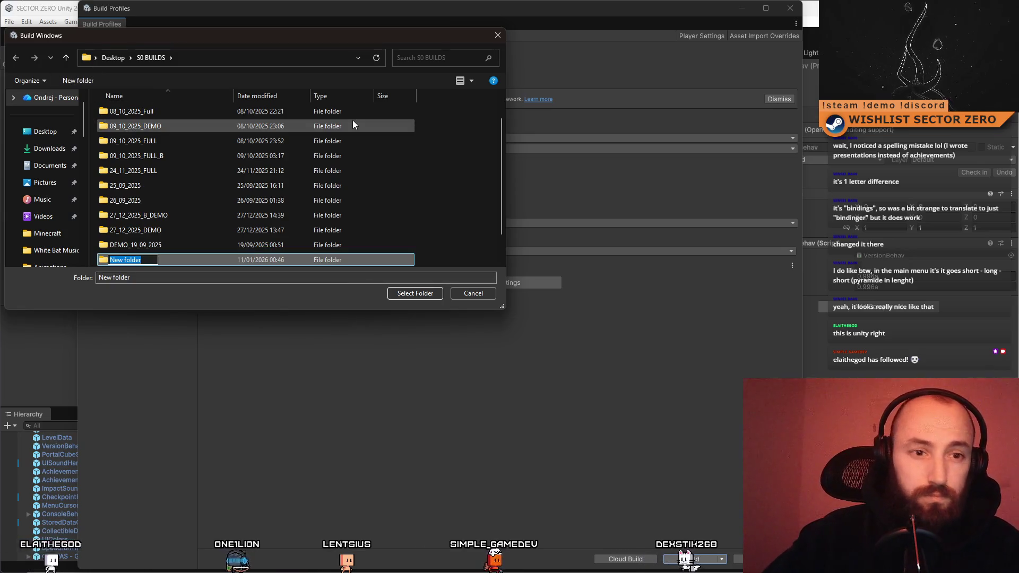
text(1101)
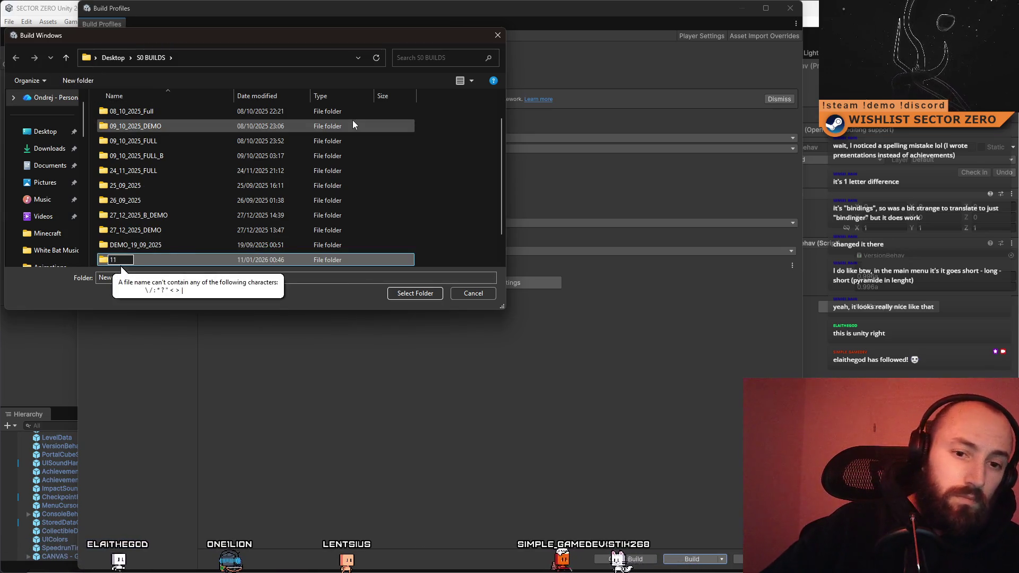
key(BackSpace)
key(BackSpace)
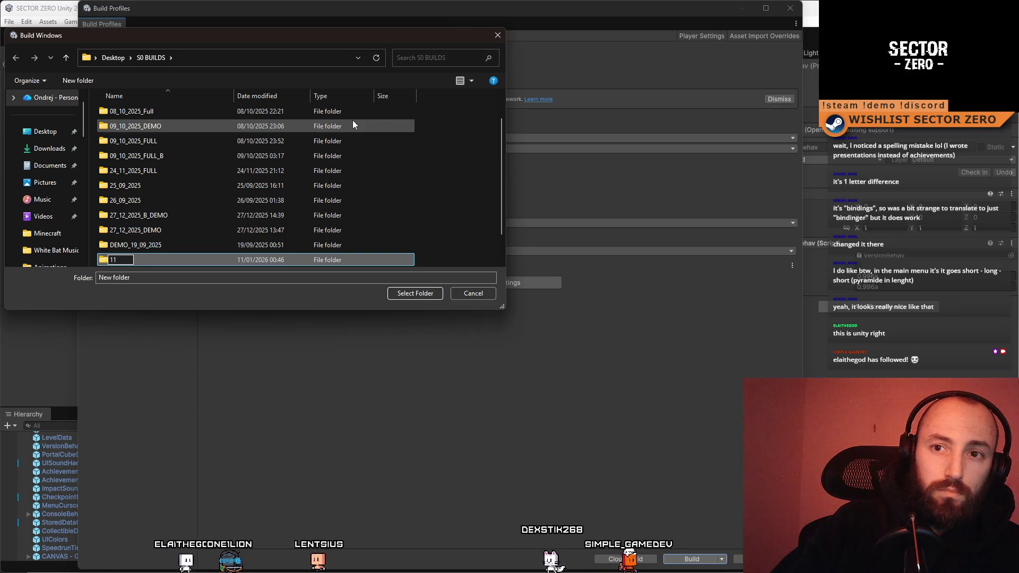
text(_01_)
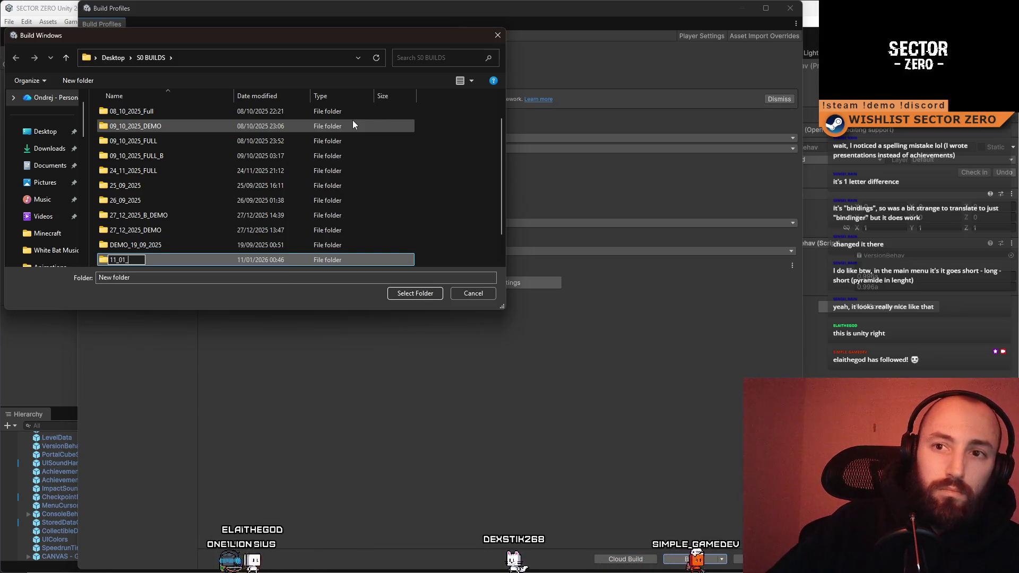
text(2026_TR)
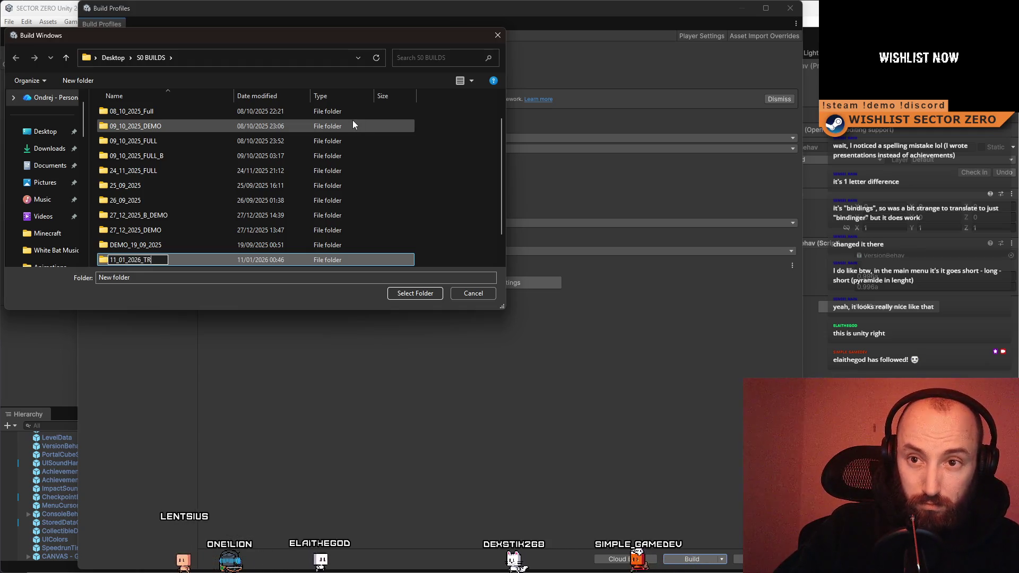
text(ANSLATORS_BRANCH_B)
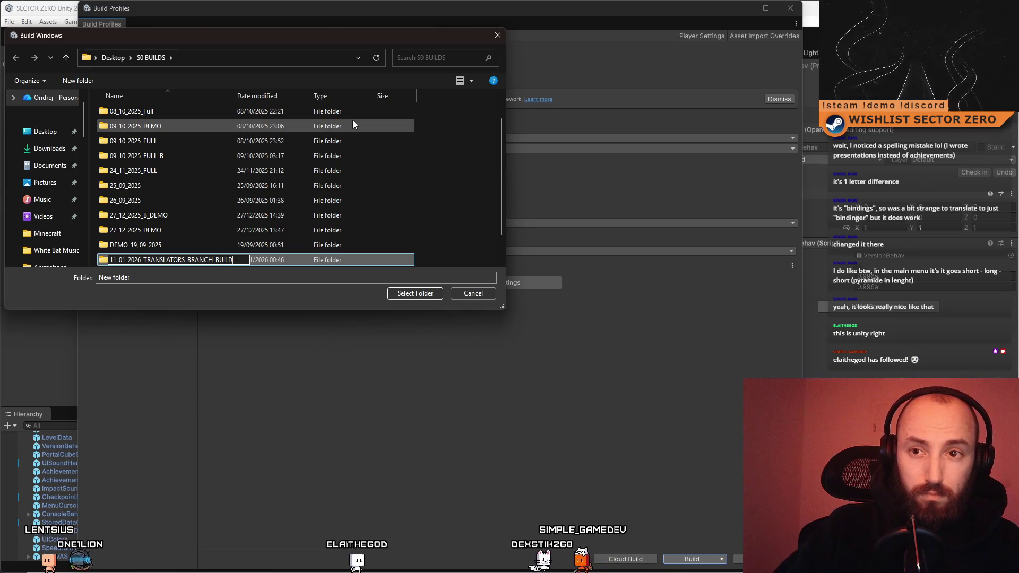
text(UILD)
key(Return)
click(213, 250)
click(217, 259)
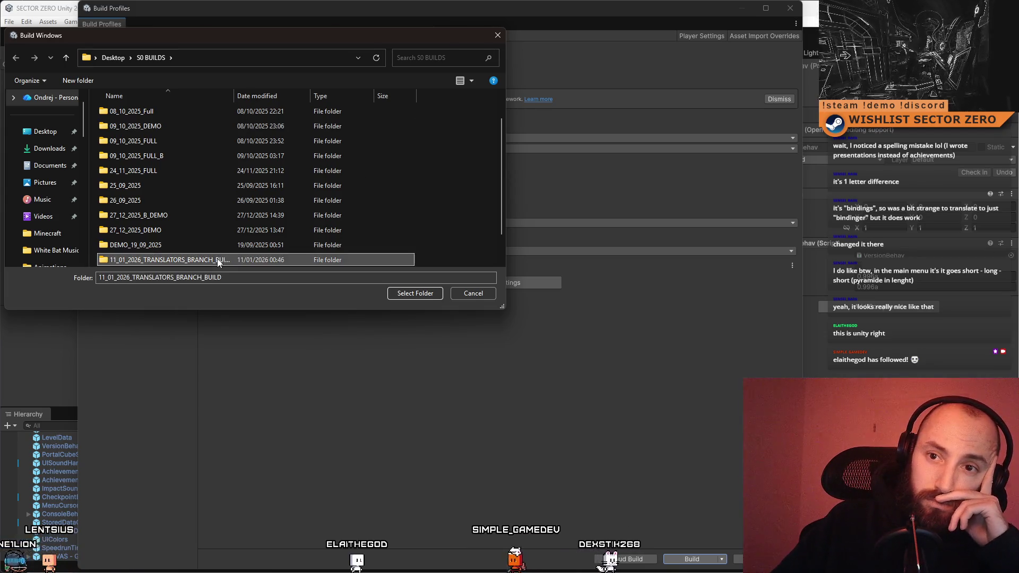
click(426, 296)
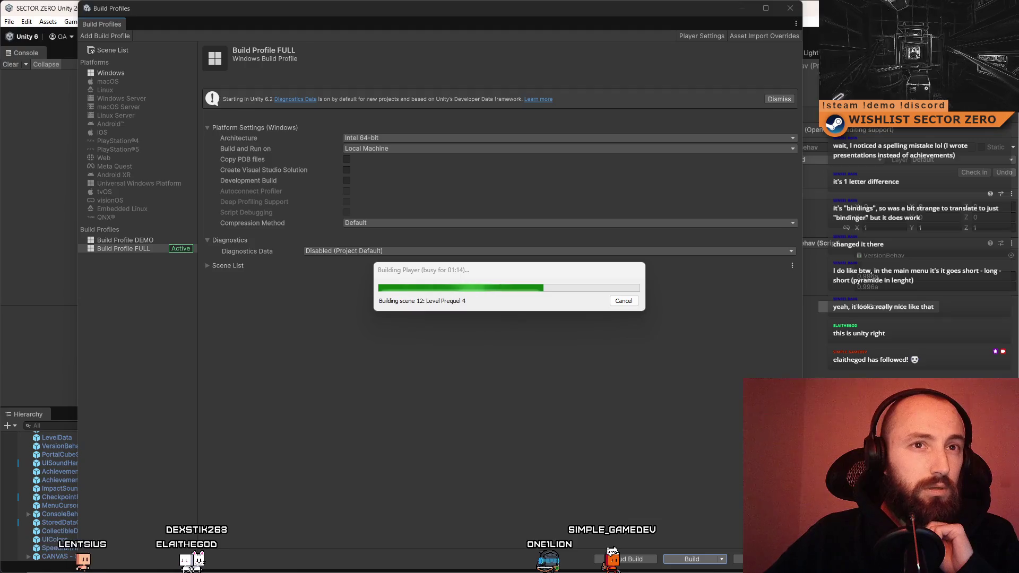
Switch to the Steamworks builds page in the browser while the build runs
key(alt+Tab)
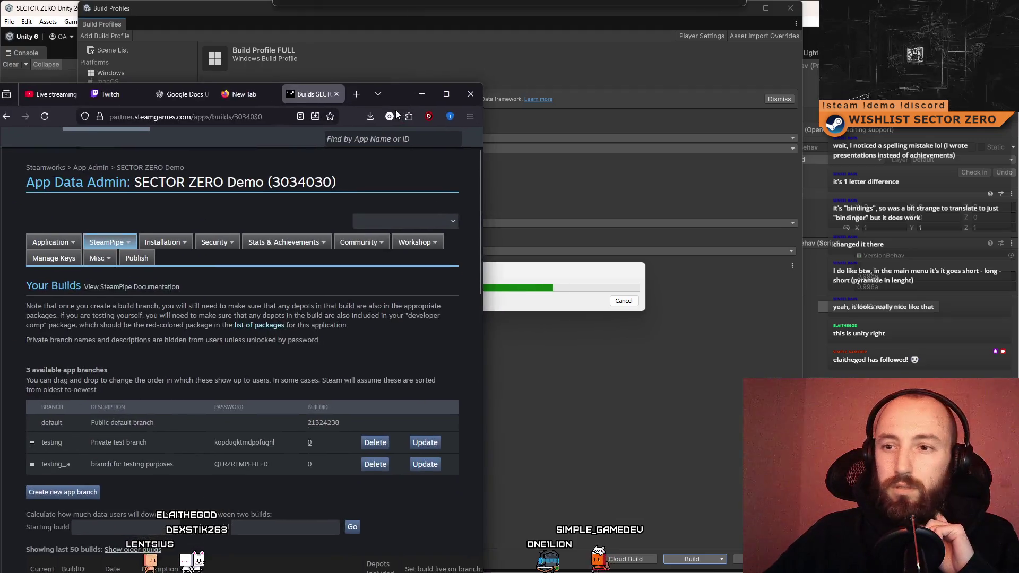
Move the Steamworks window aside, select the testing branch password, then minimize the browser
mouse_move(474, 77)
mouse_down()
mouse_move(561, 41)
mouse_move(575, 46)
mouse_up()
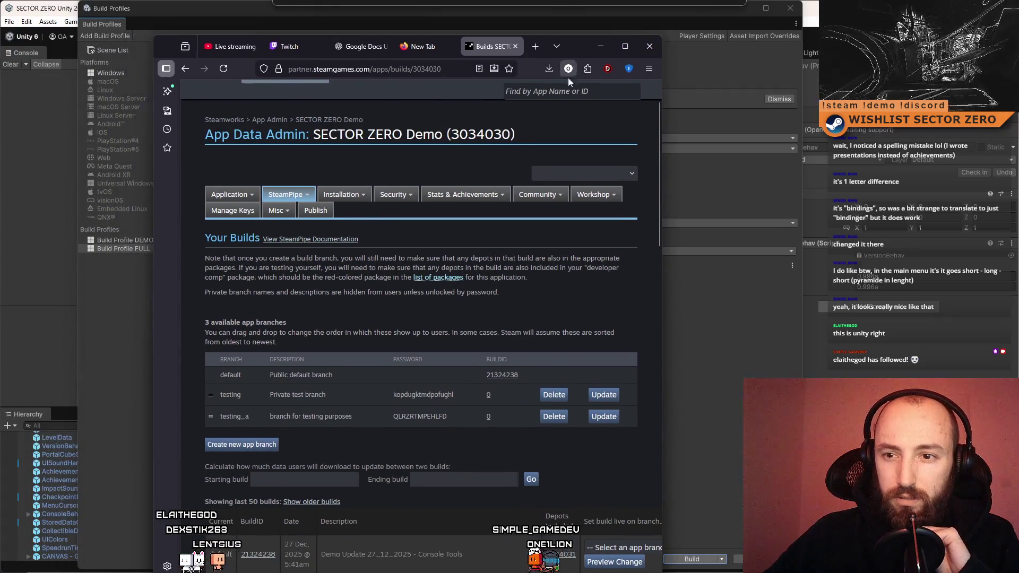
drag(393, 400, 467, 399)
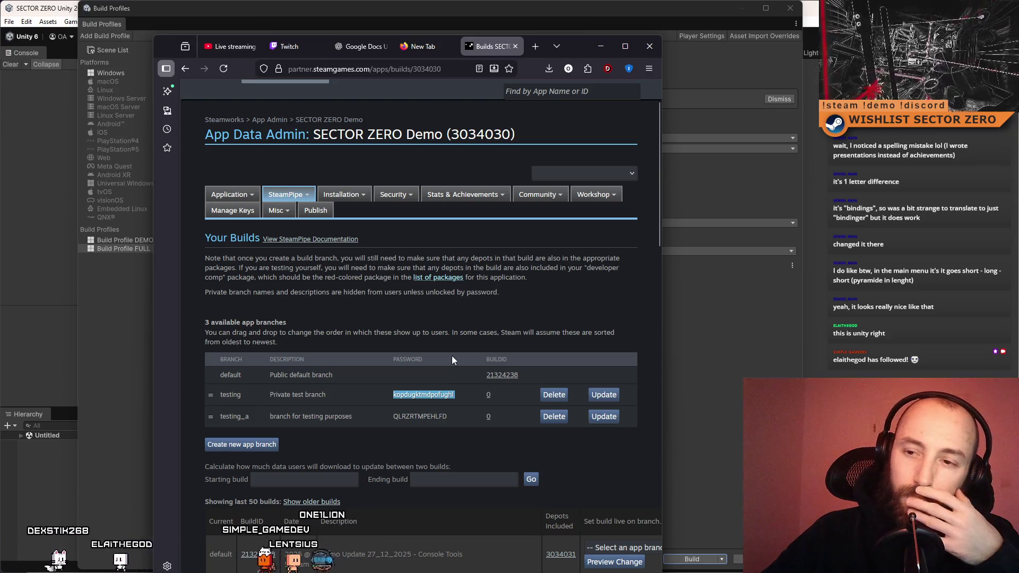
click(600, 46)
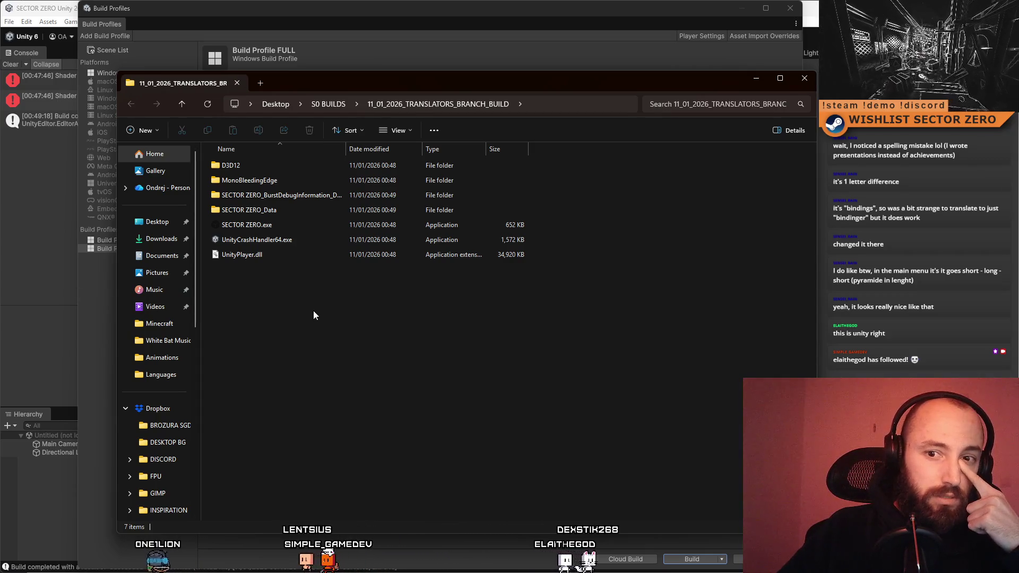
Close the build output folder and Build Profiles windows, then shrink and close the Unity editor
click(804, 78)
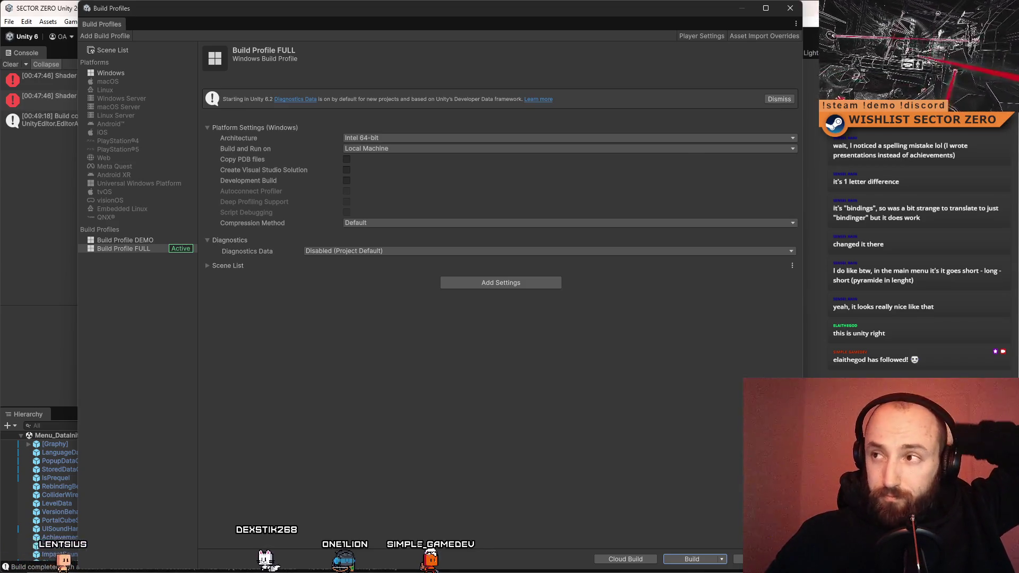
click(790, 8)
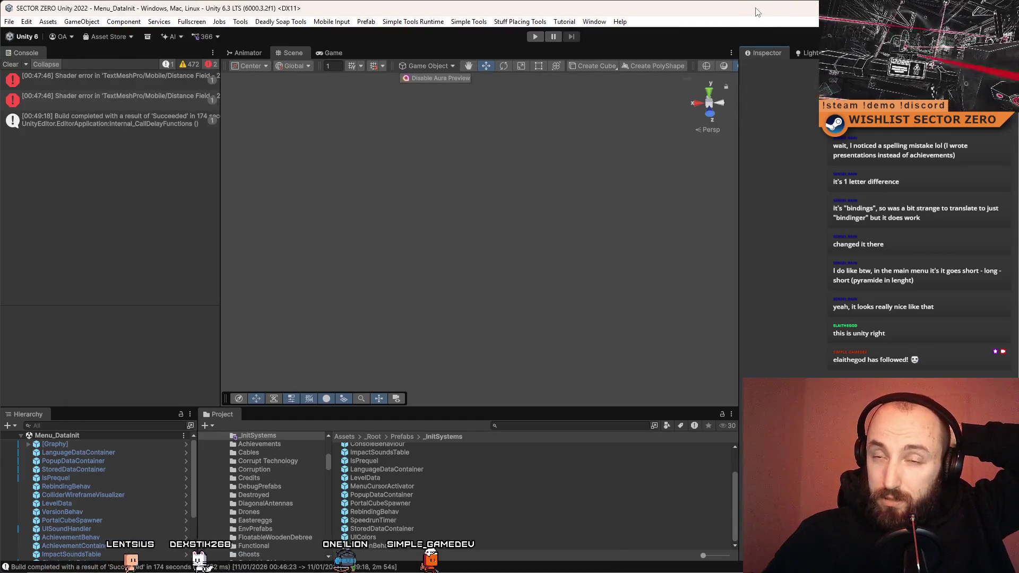
drag(756, 13, 488, 149)
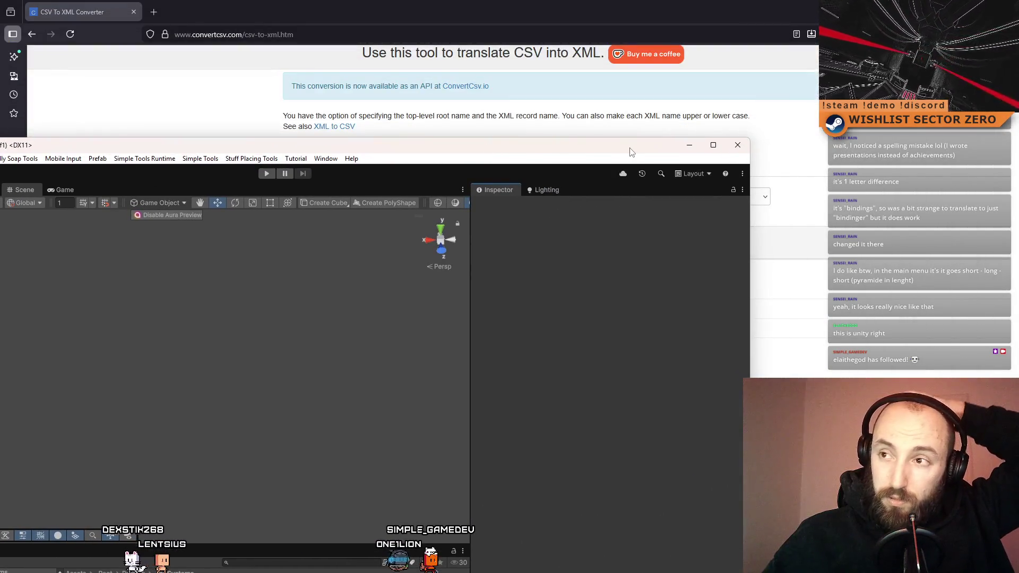
click(742, 149)
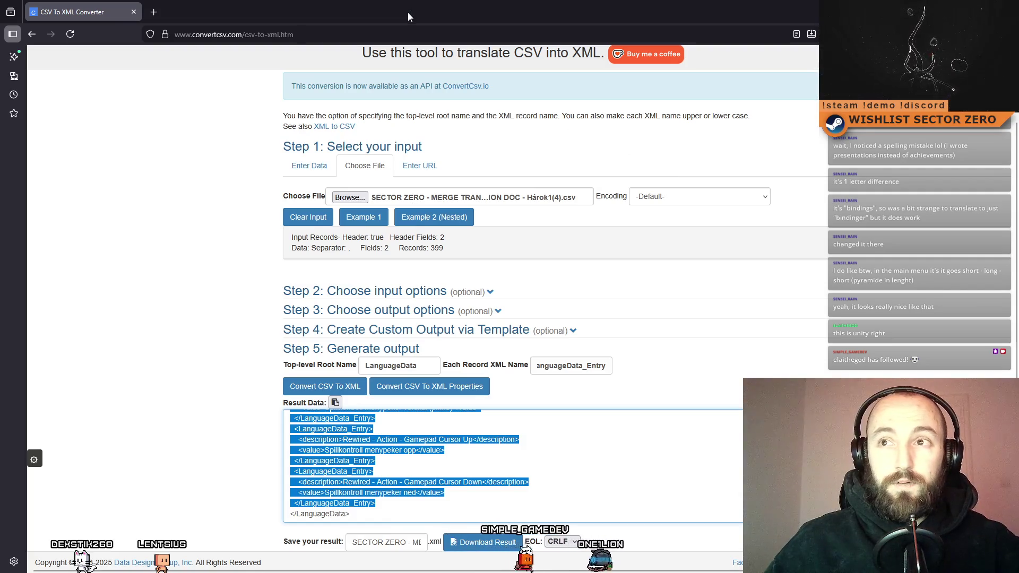
Minimize the ConvertCSV browser window with Super+D to reveal the desktop
key(super+d)
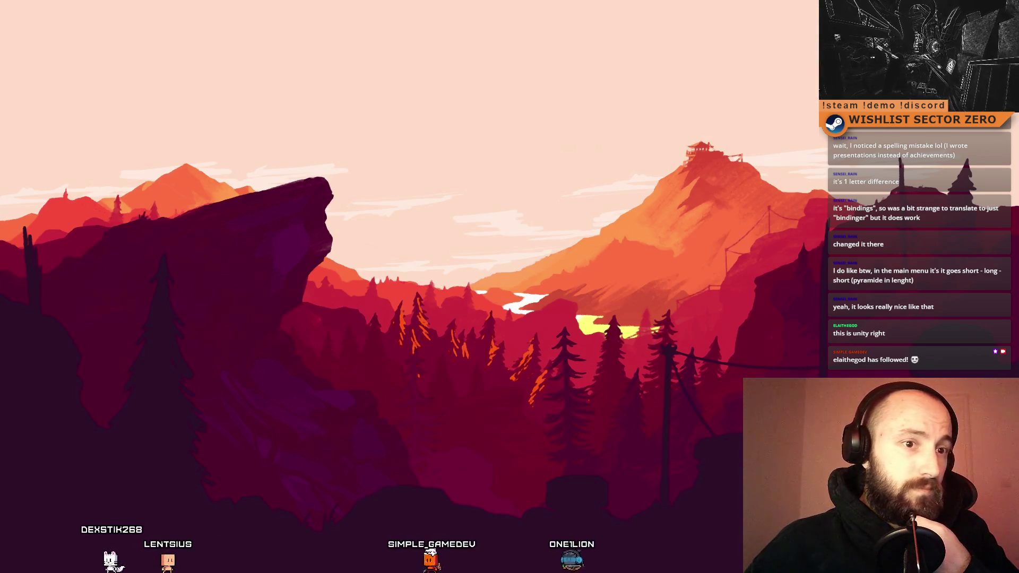
Switch back to the SECTOR ZERO store page and read its short description, highlighting passages
key(alt+Tab)
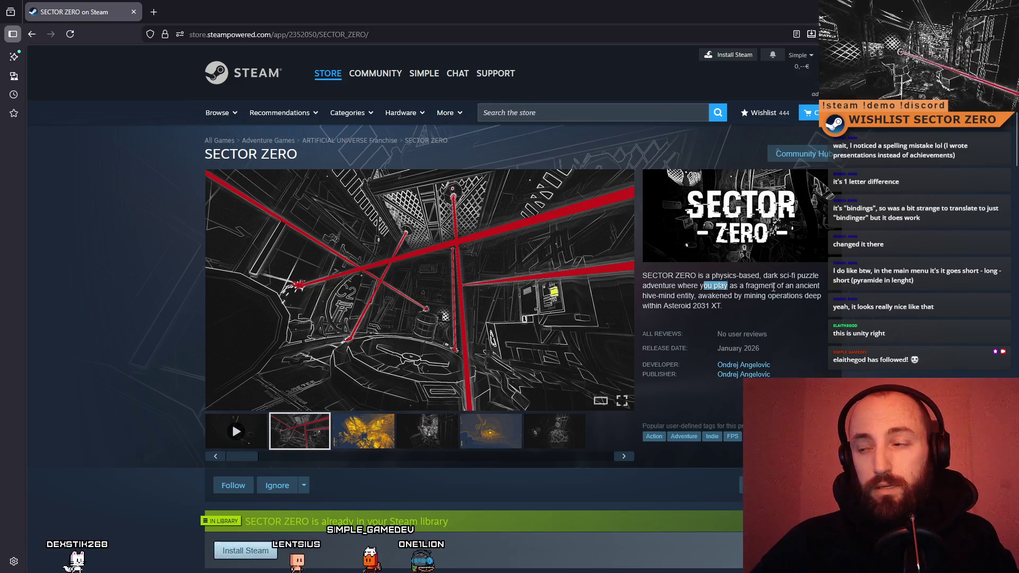
mouse_move(773, 287)
mouse_down()
mouse_move(821, 288)
mouse_move(834, 303)
mouse_up()
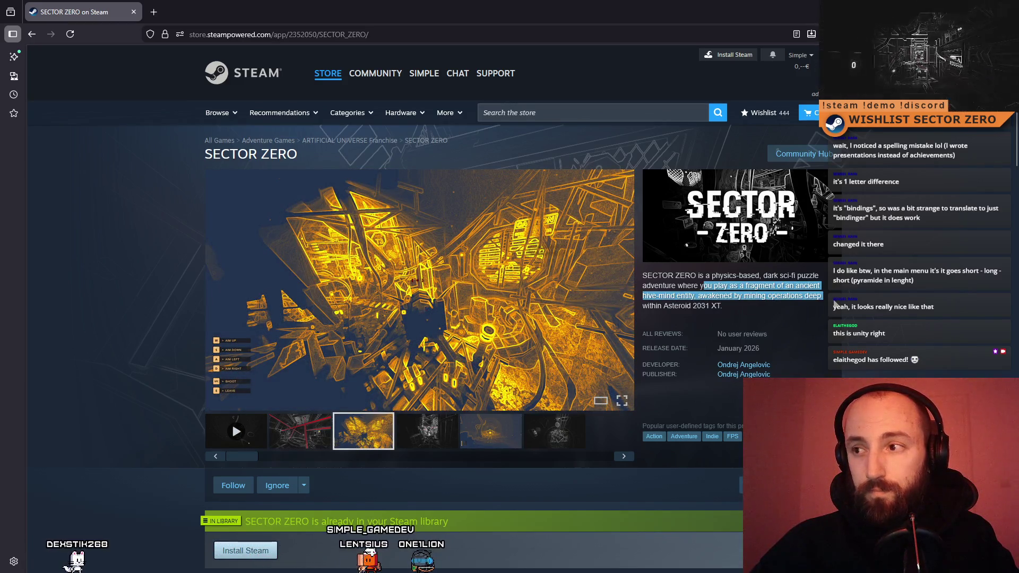
click(811, 306)
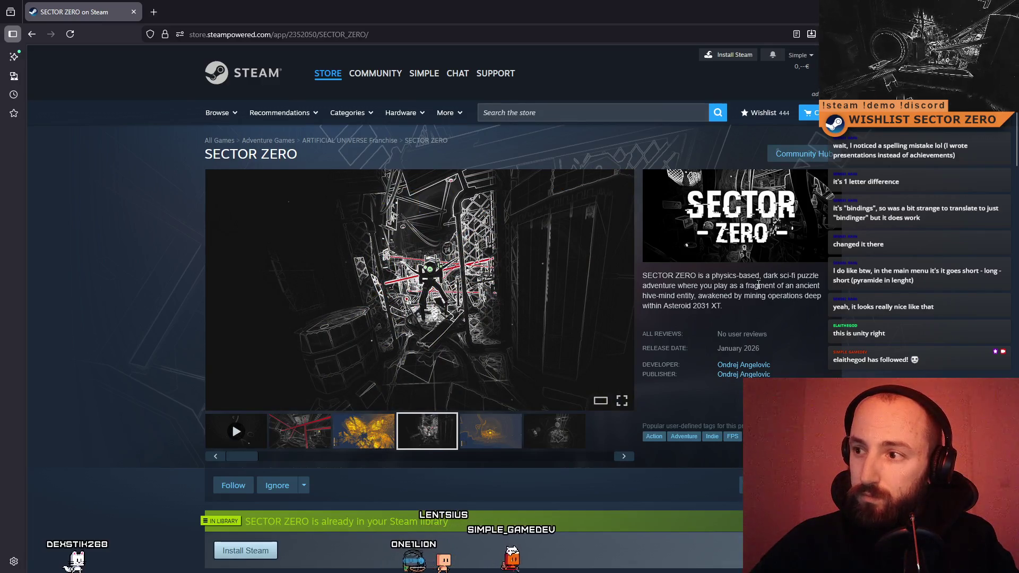
drag(647, 276, 725, 286)
click(727, 282)
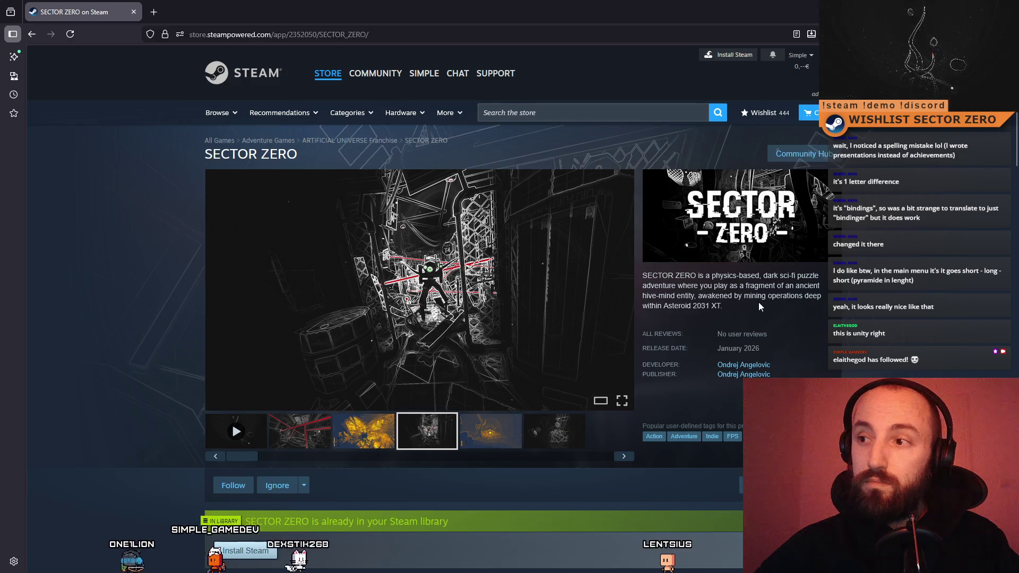
Expand the full About This Game description and highlight the first feature line
scroll(754, 300, down, 10)
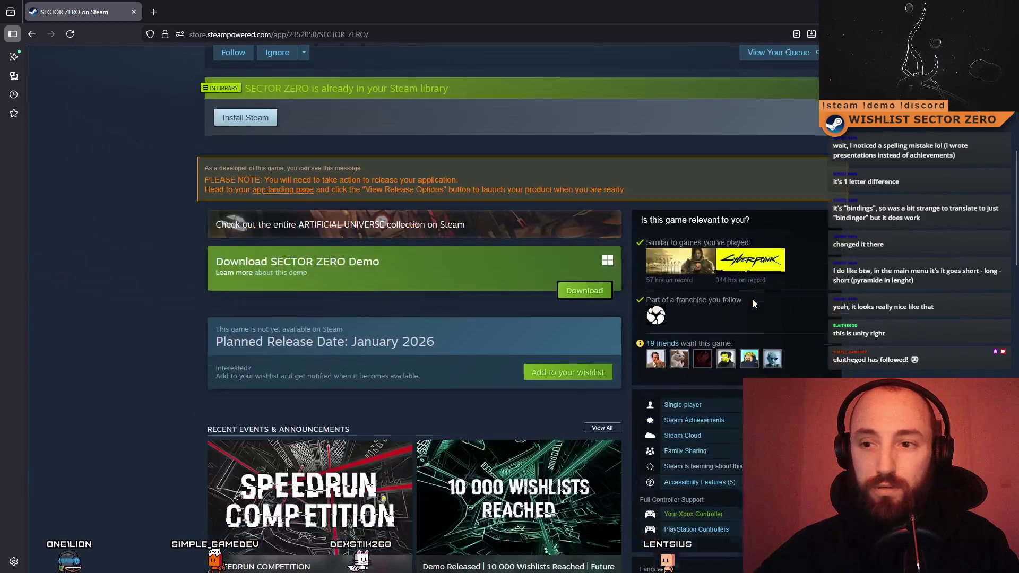
scroll(690, 300, down, 6)
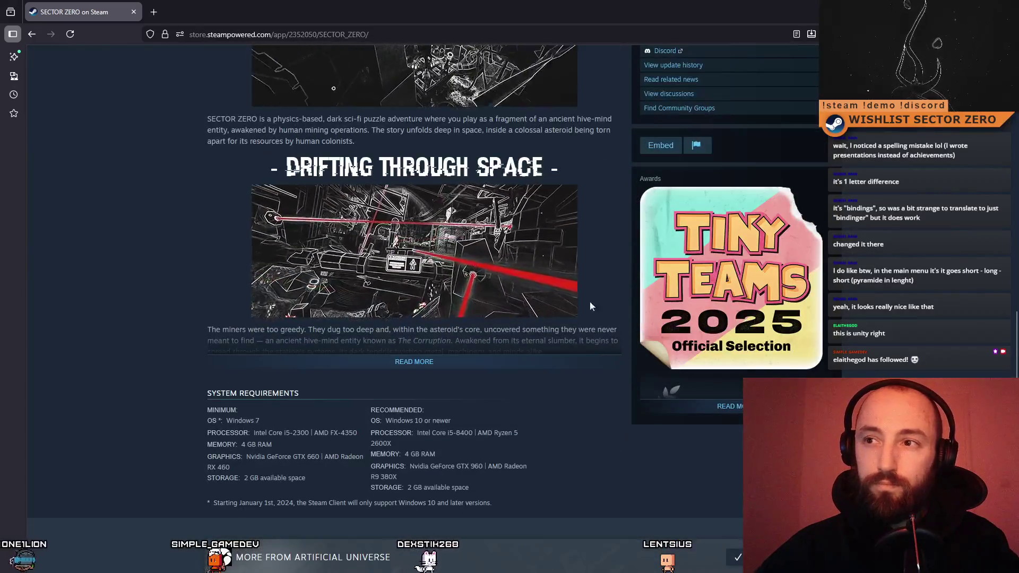
click(452, 371)
scroll(225, 328, down, 10)
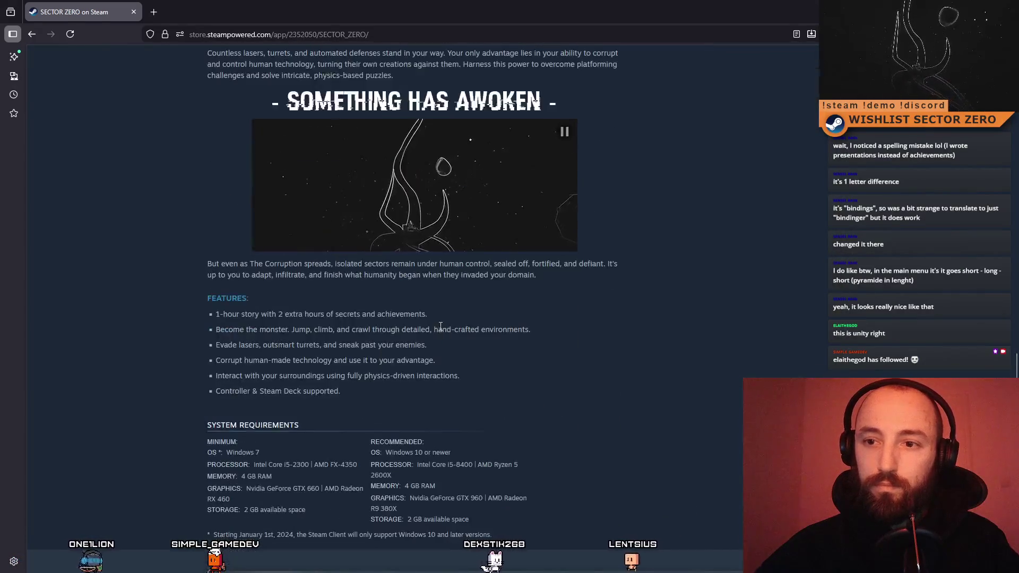
drag(455, 318, 186, 317)
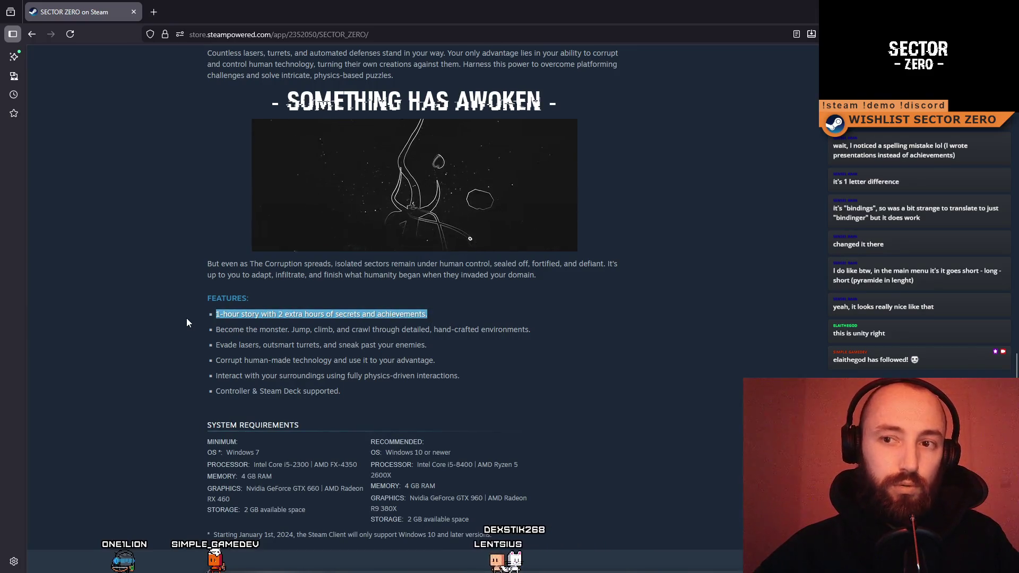
mouse_move(447, 302)
mouse_down()
mouse_move(441, 311)
mouse_move(136, 310)
mouse_up()
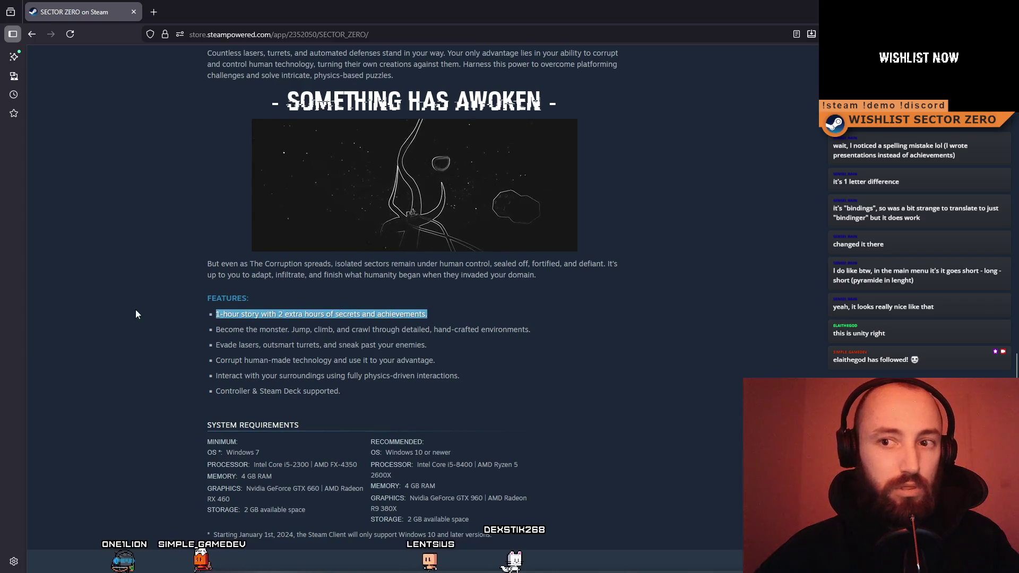
Highlight the remaining feature lines, then return to the top of the page
scroll(693, 387, up, 3)
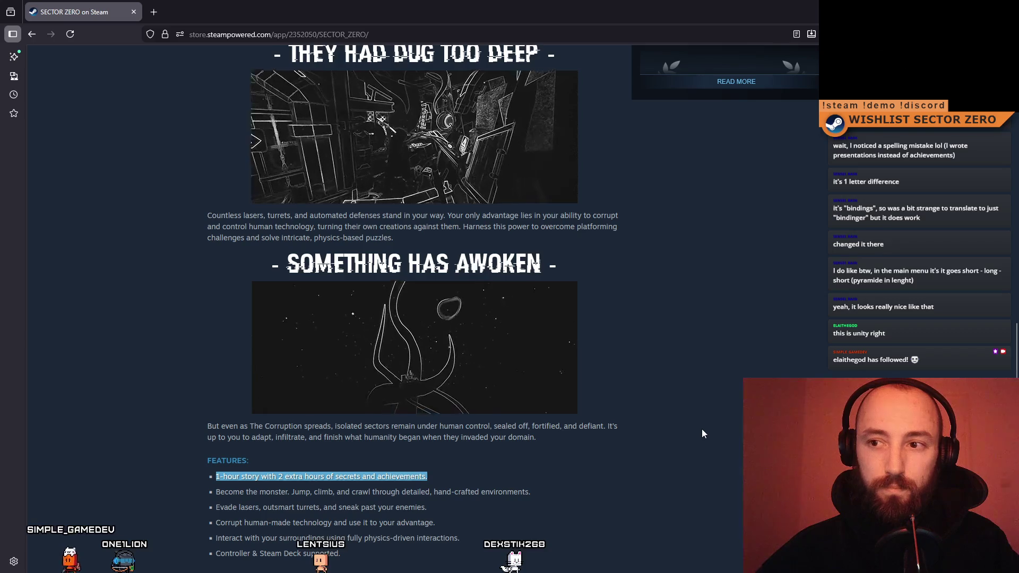
scroll(702, 429, up, 5)
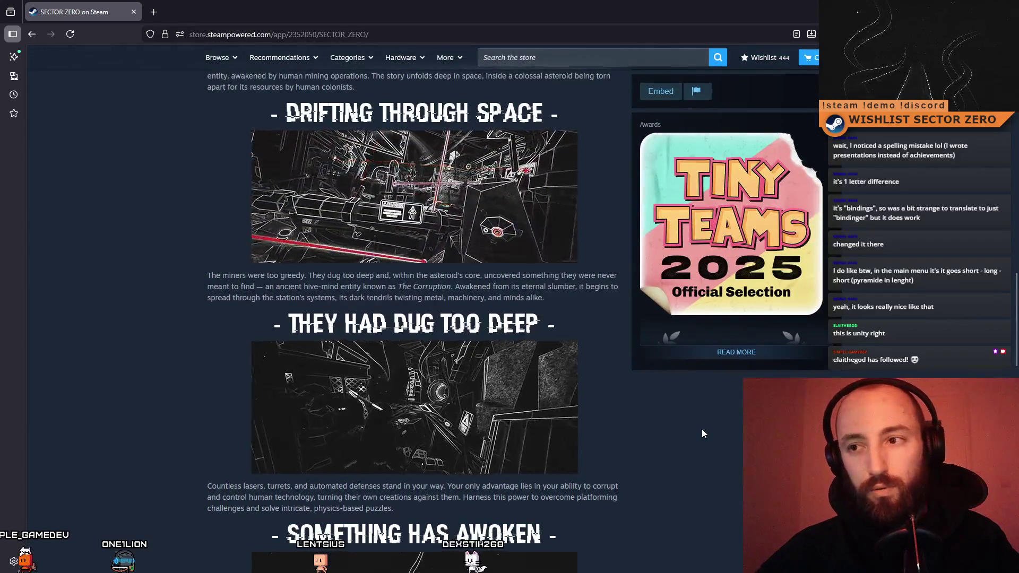
scroll(565, 412, up, 3)
scroll(565, 412, up, 6)
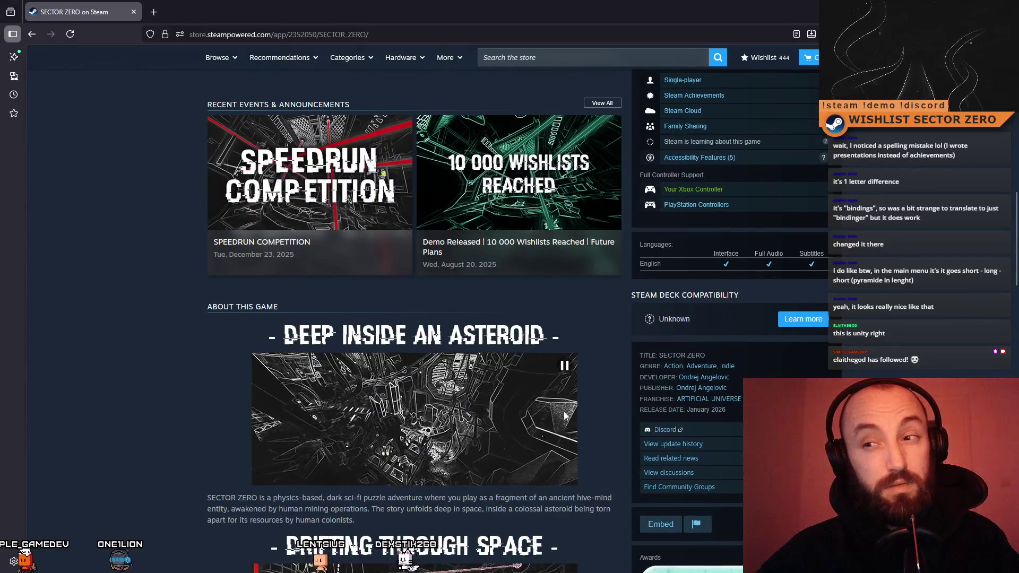
scroll(565, 414, down, 4)
scroll(564, 416, down, 15)
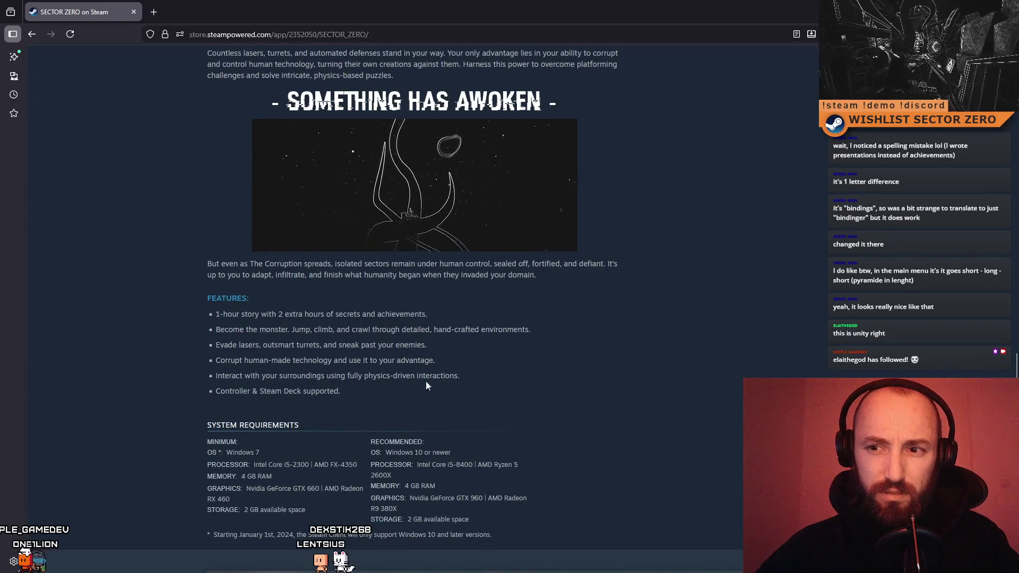
mouse_move(426, 381)
mouse_down()
mouse_move(206, 349)
mouse_move(204, 325)
mouse_up()
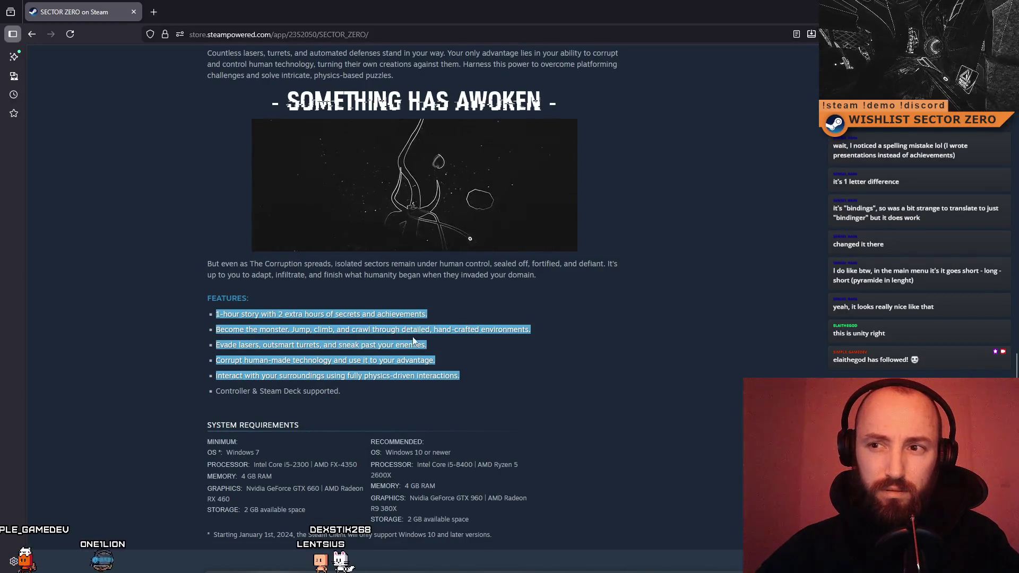
scroll(435, 450, up, 20)
scroll(435, 450, up, 5)
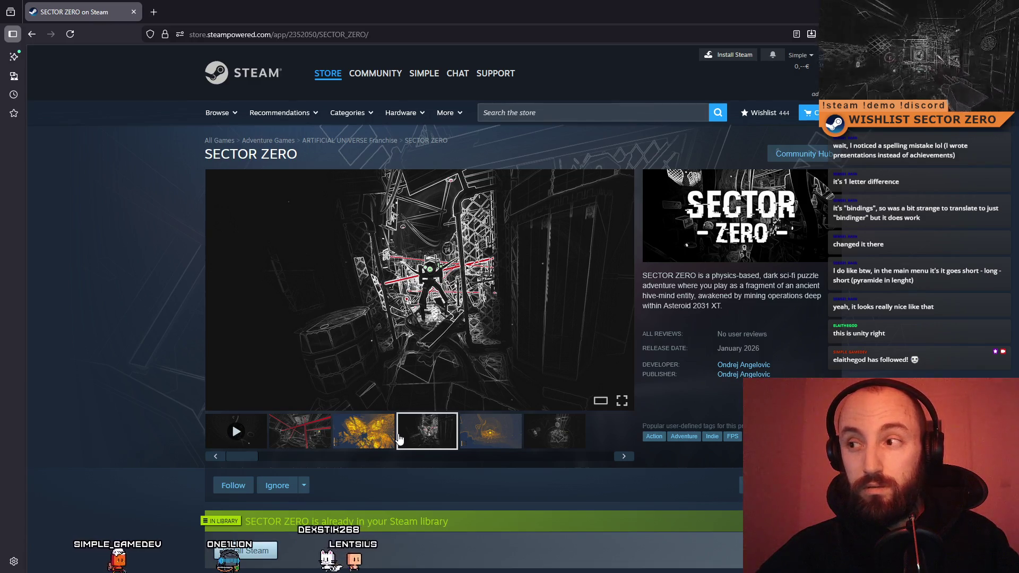
Search the store for 'short hike' and open the A Short Hike page
click(583, 113)
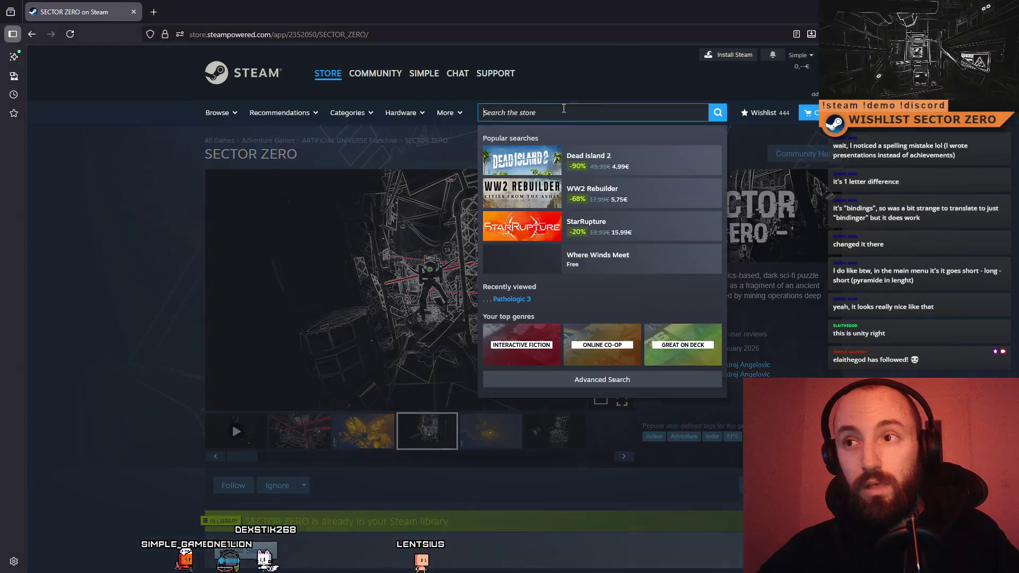
text(short hike)
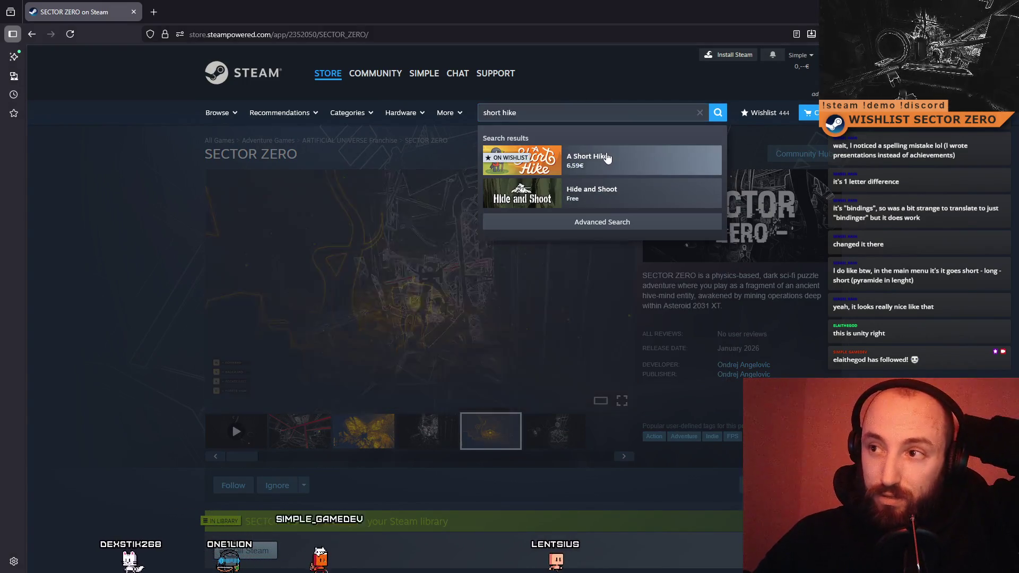
click(605, 159)
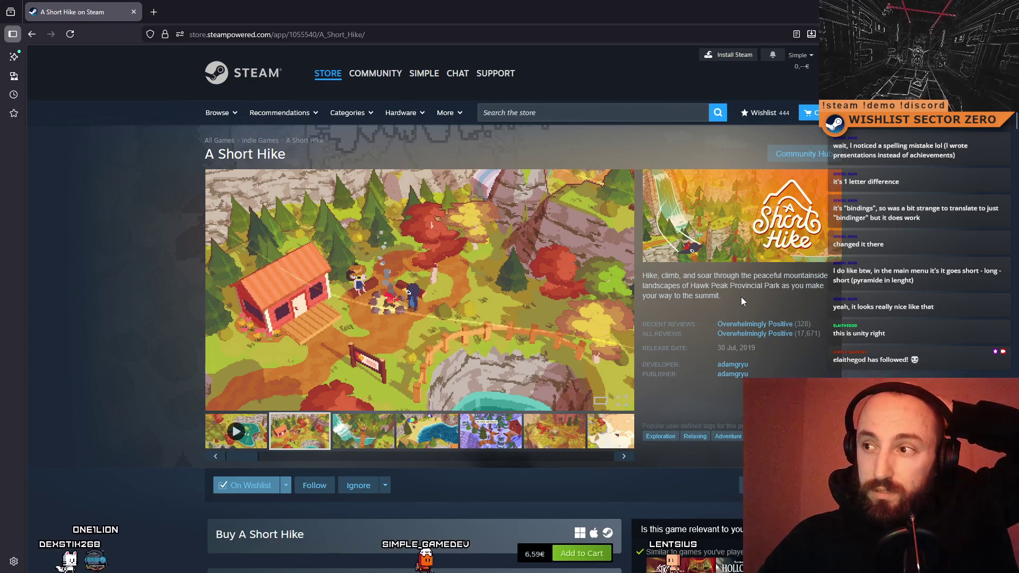
Look through A Short Hike's store page, then go back to SECTOR ZERO
scroll(742, 301, down, 5)
scroll(742, 302, down, 5)
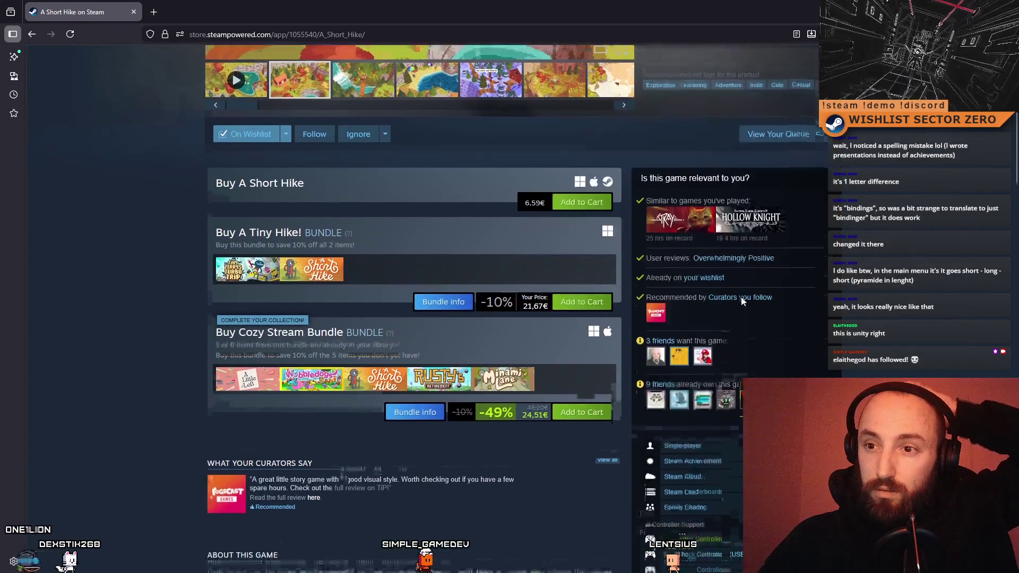
scroll(742, 301, down, 3)
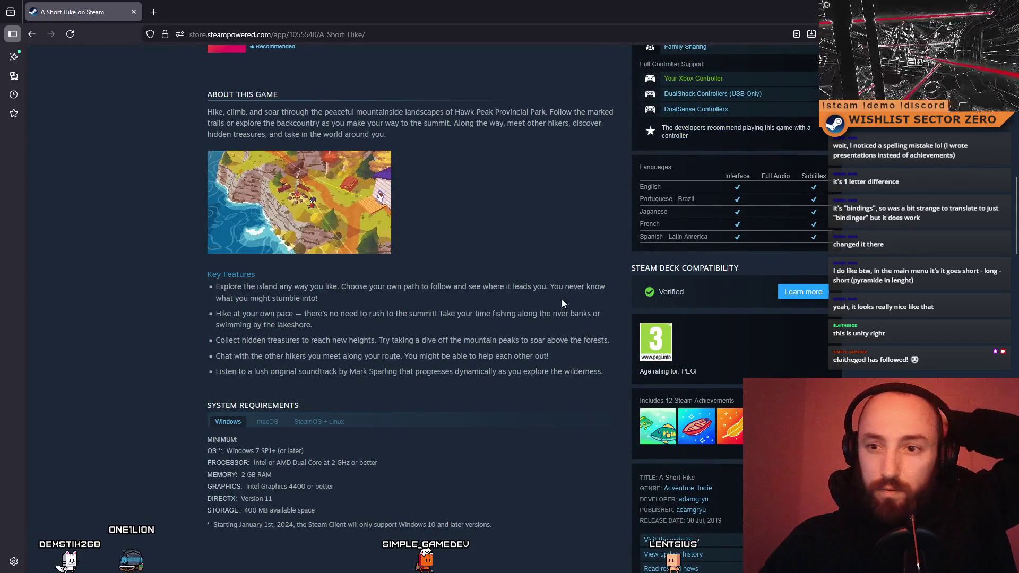
scroll(569, 305, up, 8)
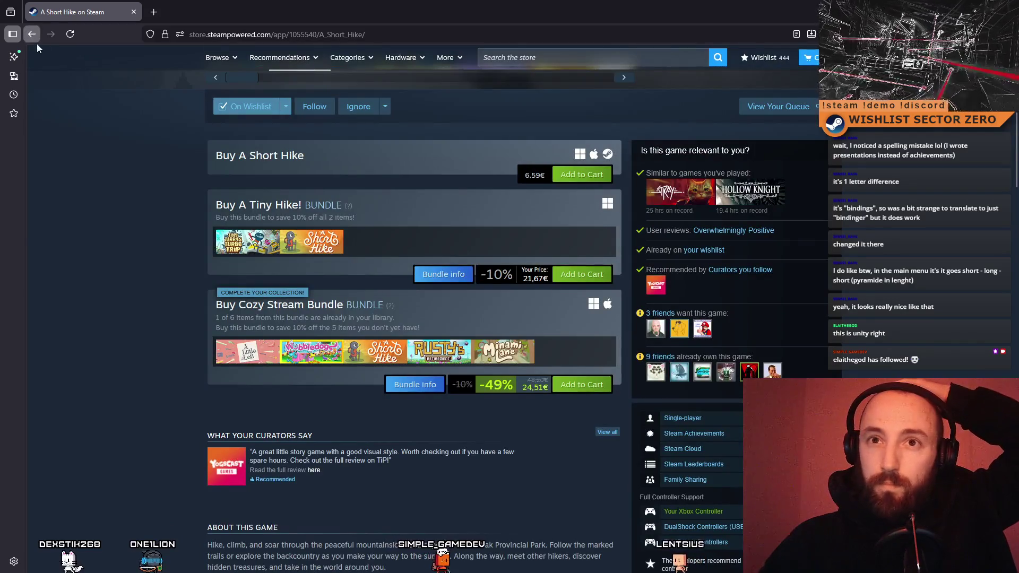
click(35, 37)
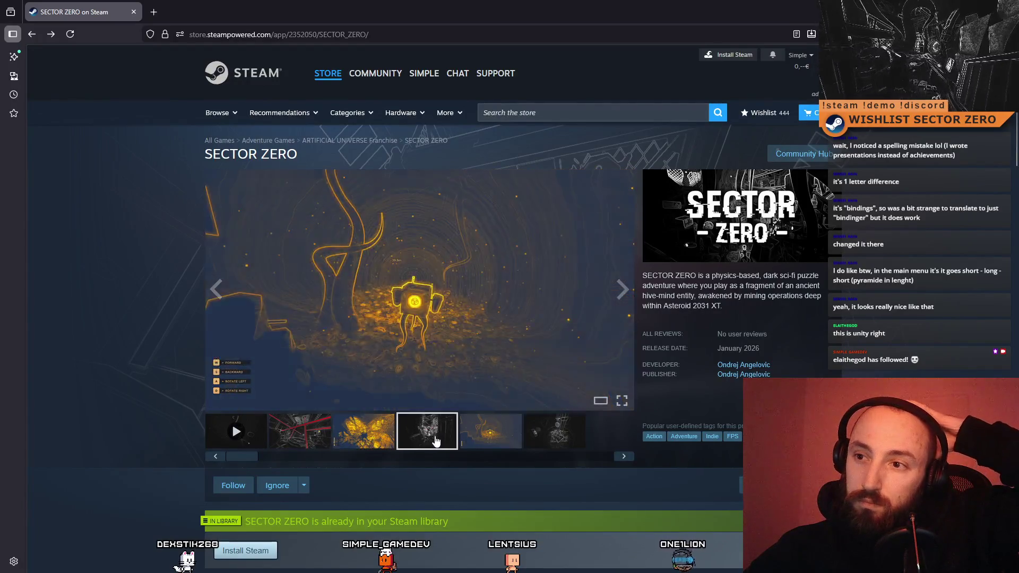
Show the sixth SECTOR ZERO screenshot in the main viewer via its thumbnail
click(555, 442)
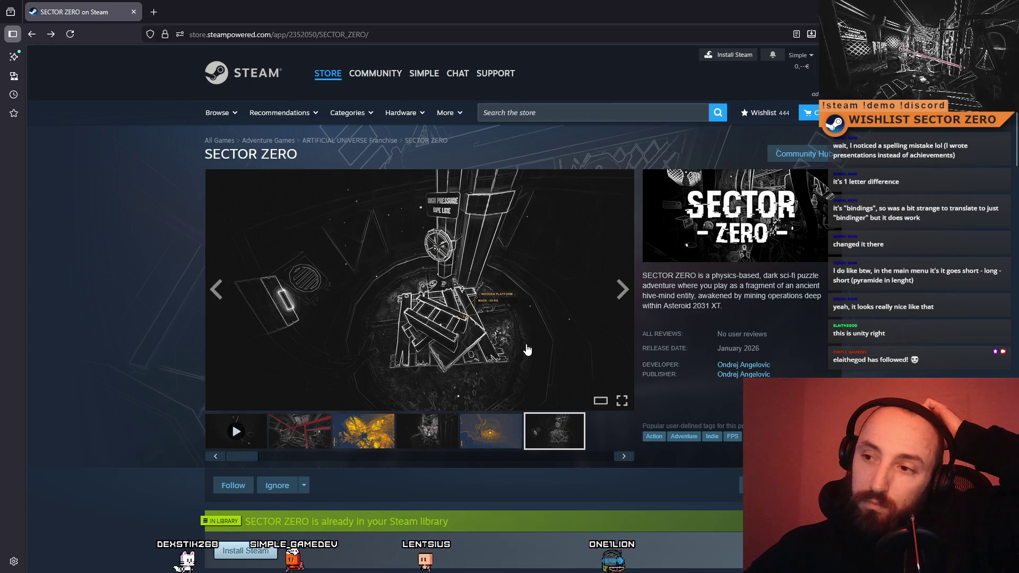
scroll(527, 349, down, 10)
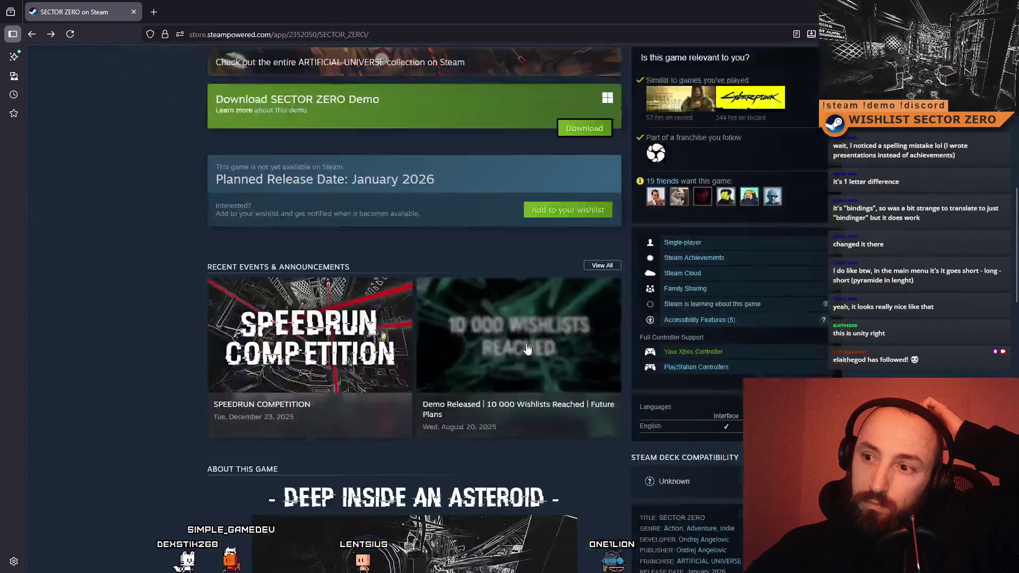
scroll(599, 376, up, 10)
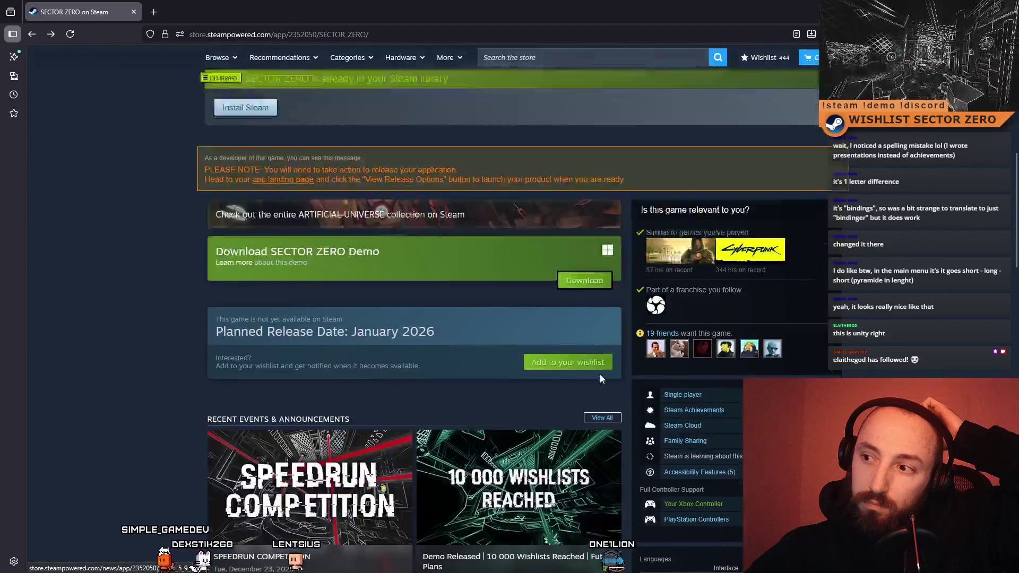
scroll(602, 377, up, 3)
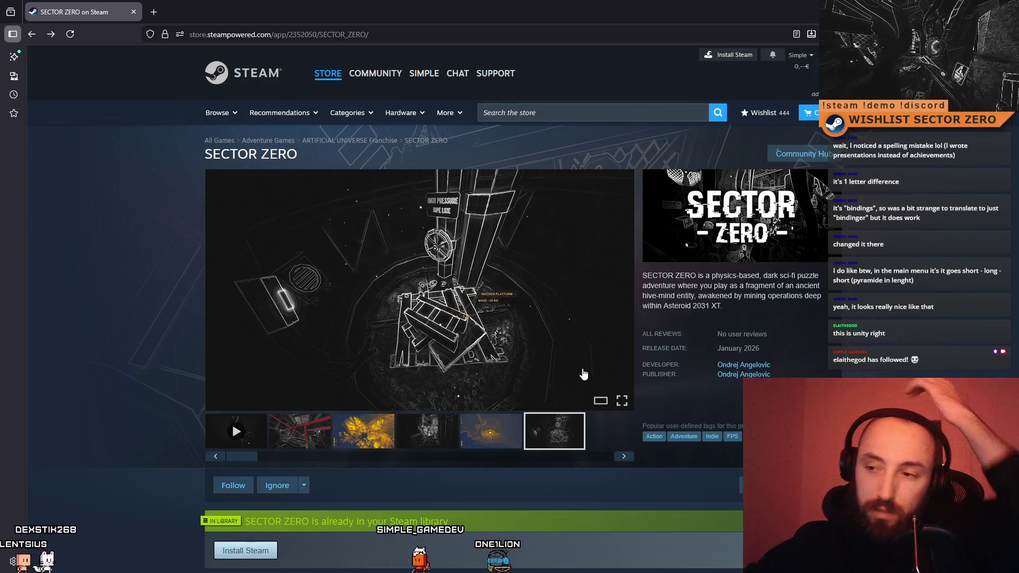
Look down to System Requirements and back, then highlight the short description's ending
scroll(518, 334, down, 15)
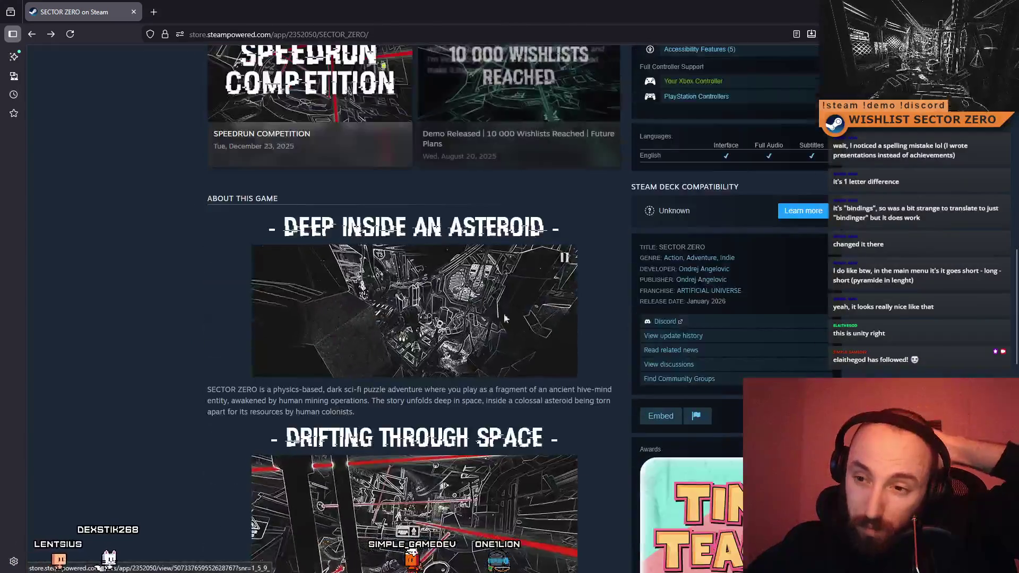
scroll(505, 318, down, 5)
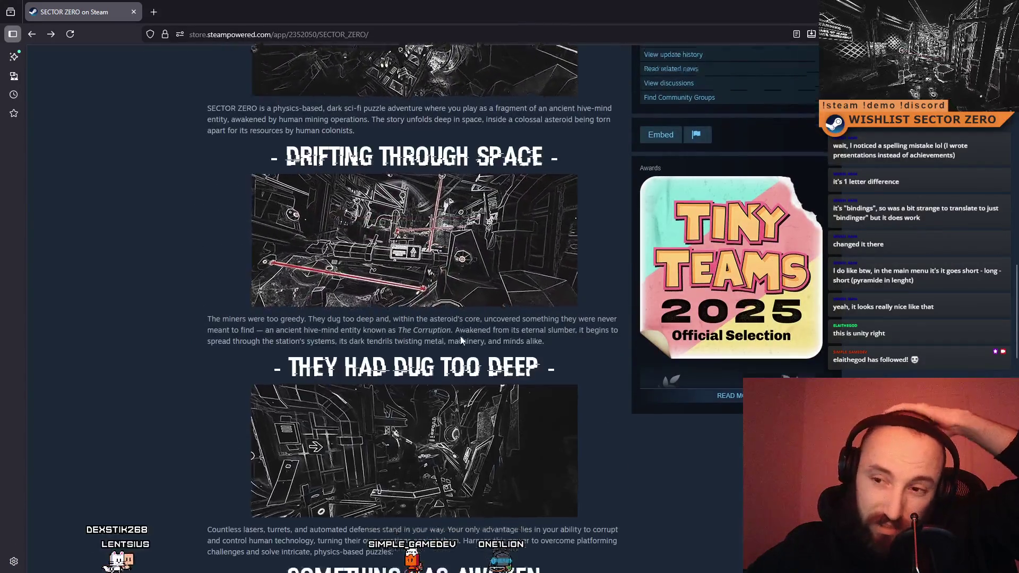
scroll(460, 339, down, 10)
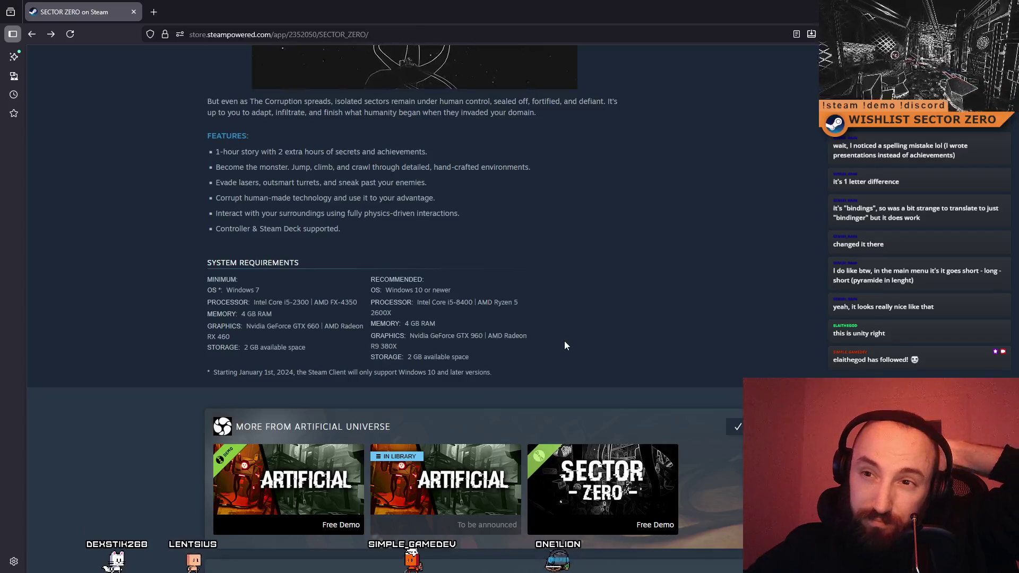
scroll(565, 345, up, 3)
scroll(565, 346, up, 15)
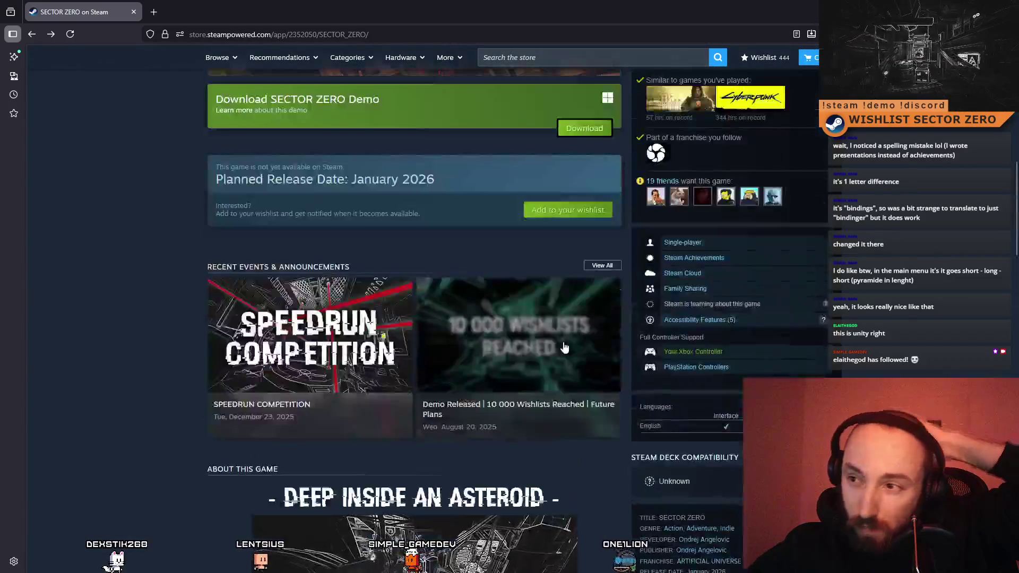
scroll(564, 345, up, 10)
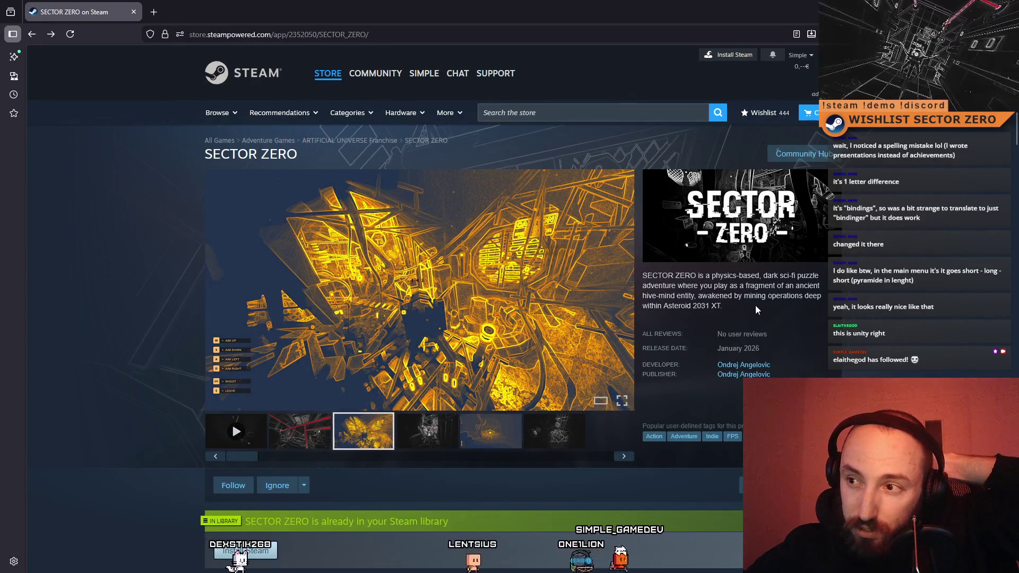
drag(746, 306, 657, 296)
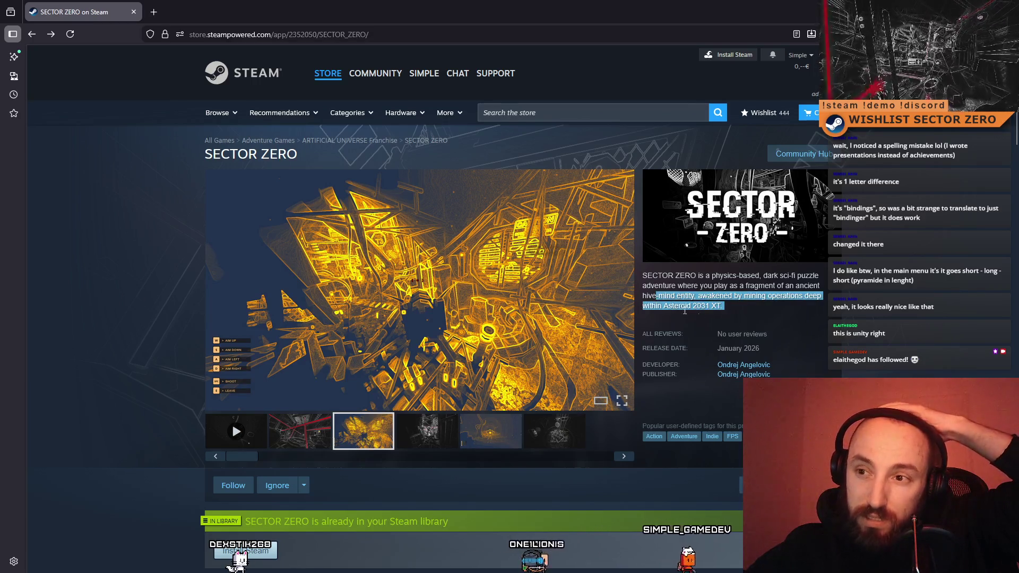
click(753, 310)
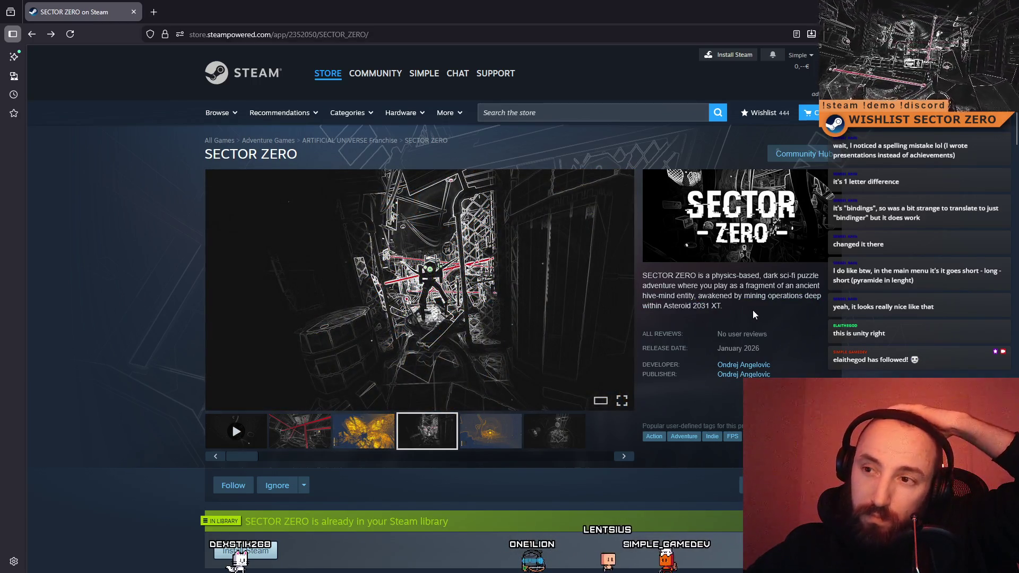
drag(716, 304, 660, 303)
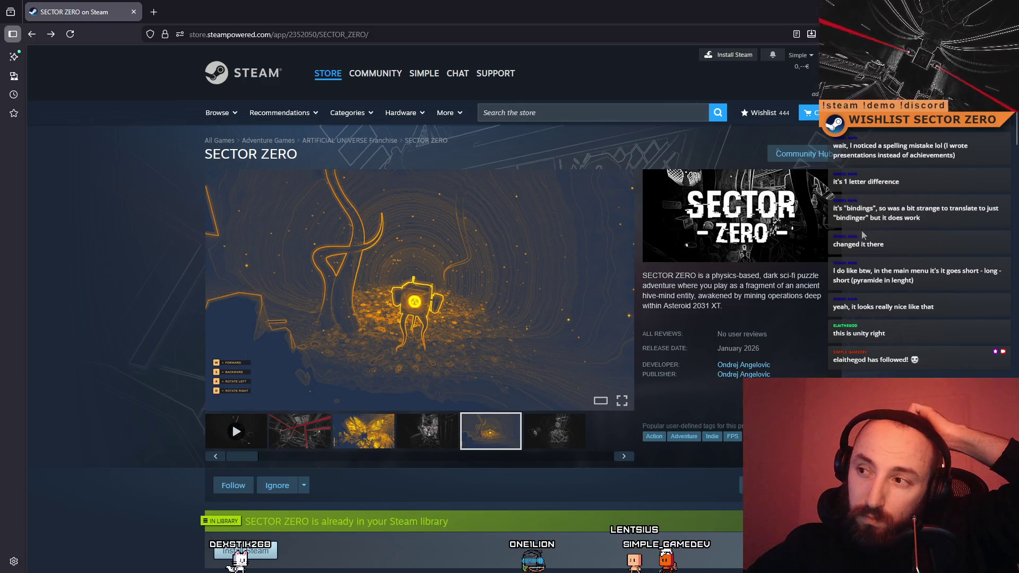
triple_click(750, 303)
click(763, 307)
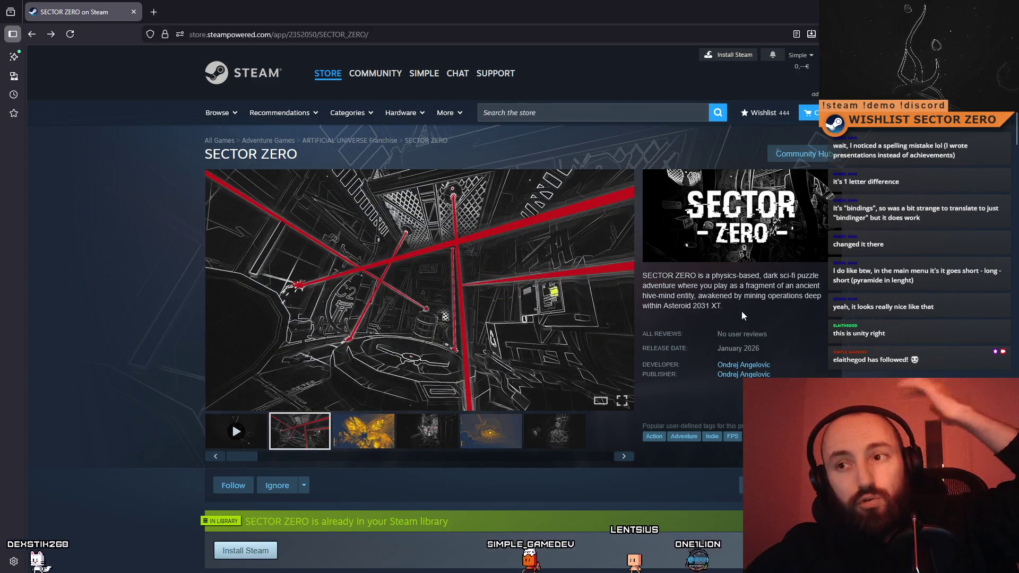
click(364, 431)
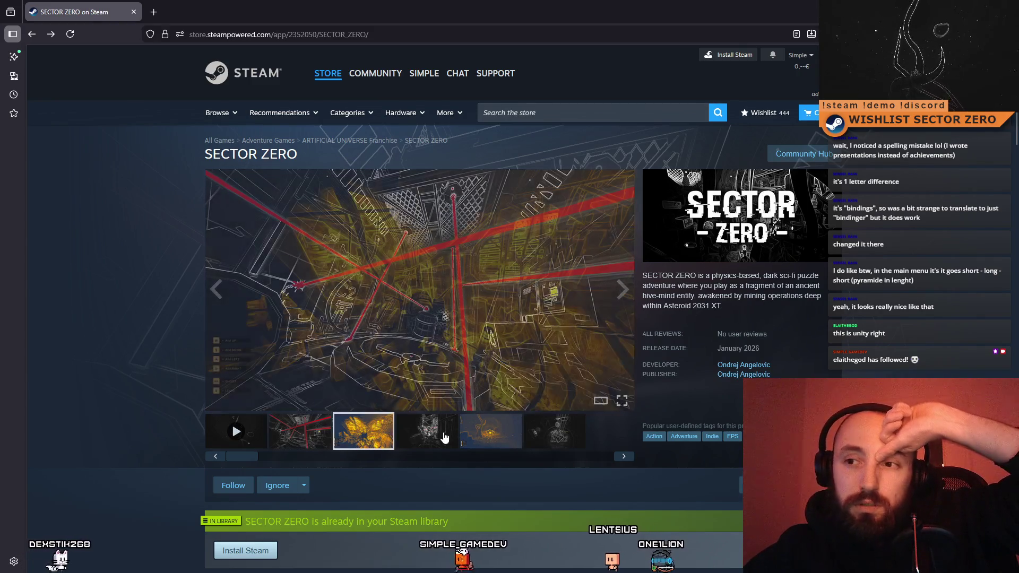
click(427, 431)
click(491, 431)
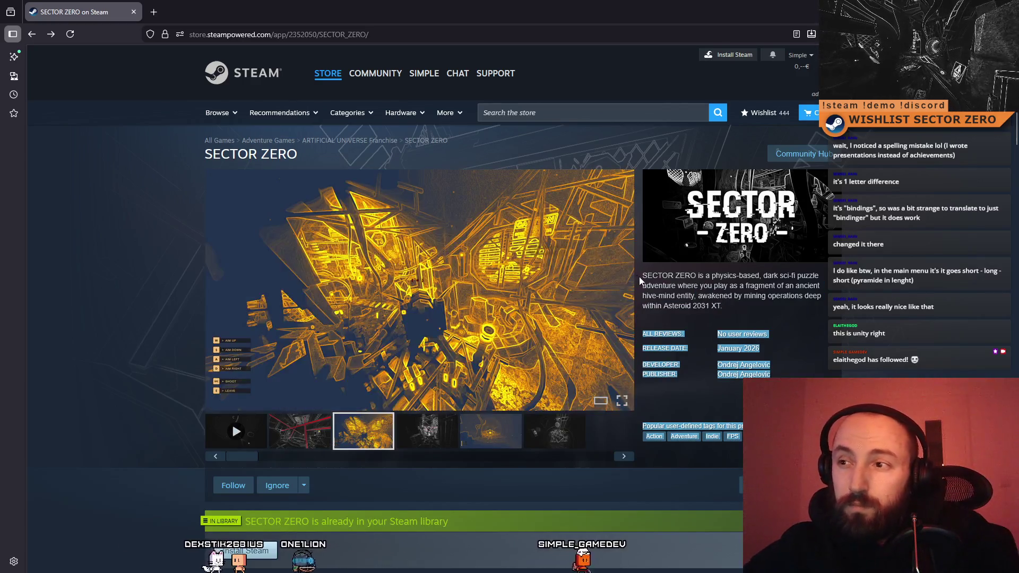
Select the whole short game description paragraph beside the media viewer
triple_click(646, 276)
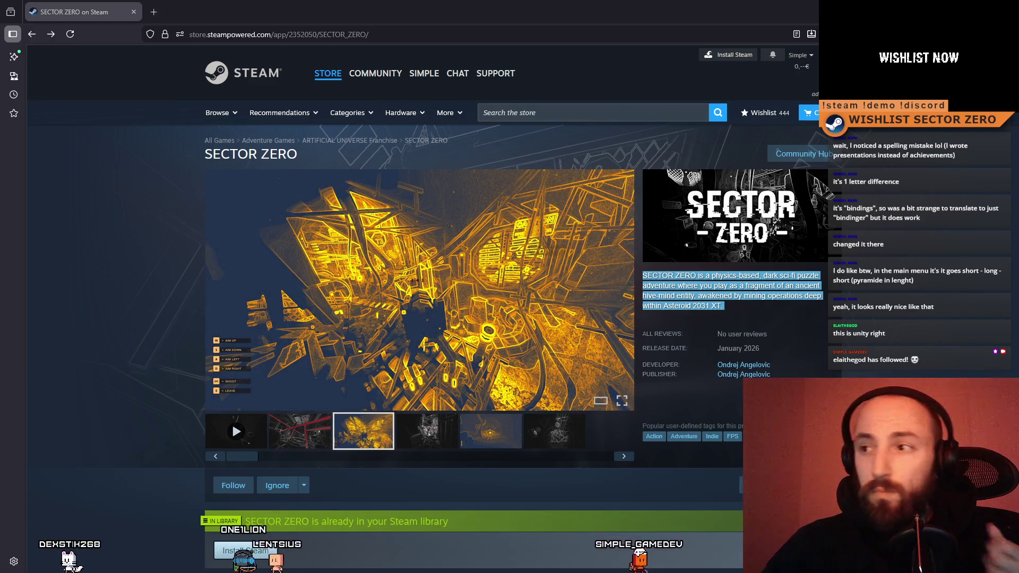
click(798, 295)
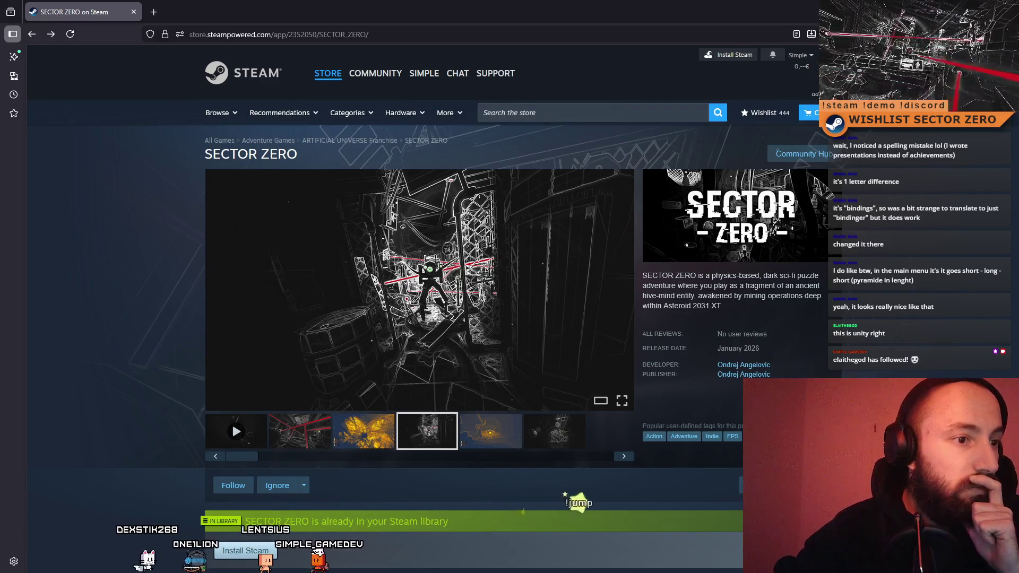
drag(725, 306, 706, 308)
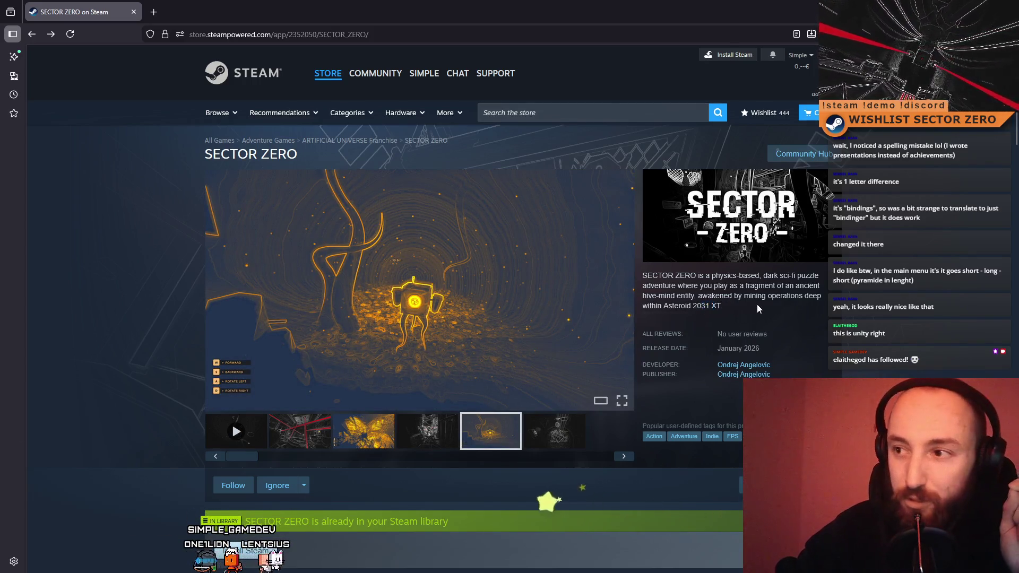
Select '2031 XT.' at the end of SECTOR ZERO's short description
click(718, 308)
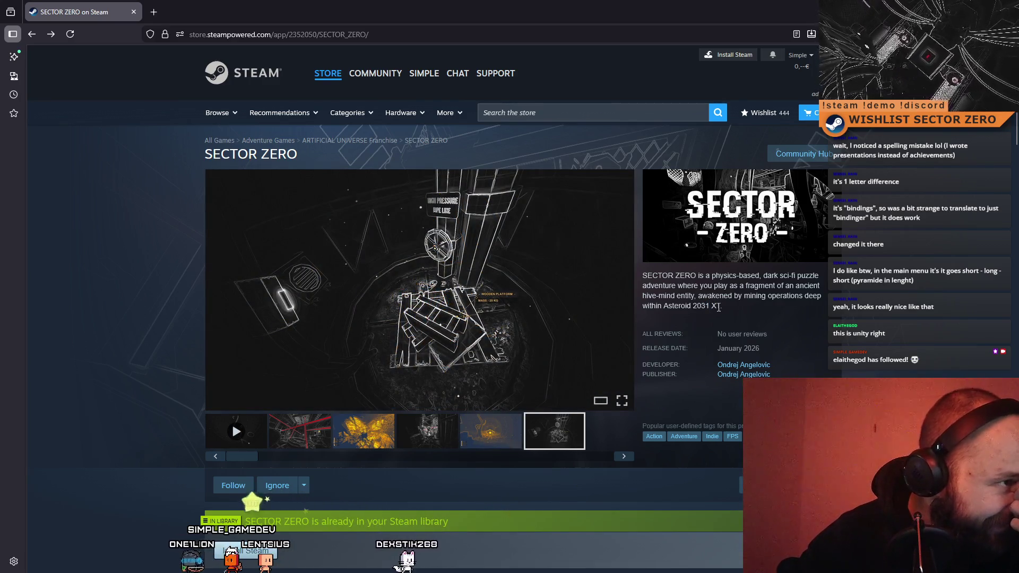
drag(724, 308, 701, 308)
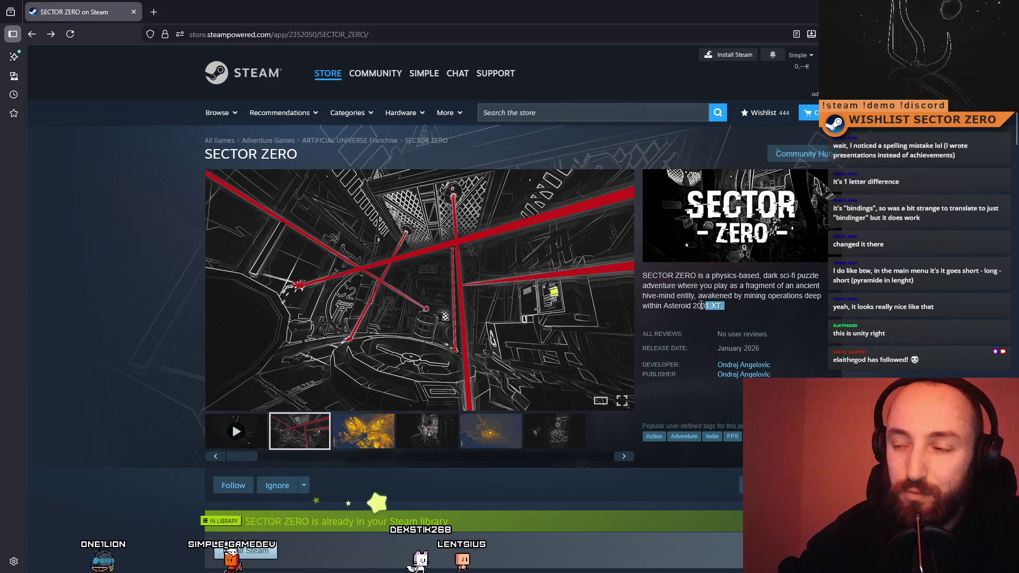
drag(701, 305, 697, 307)
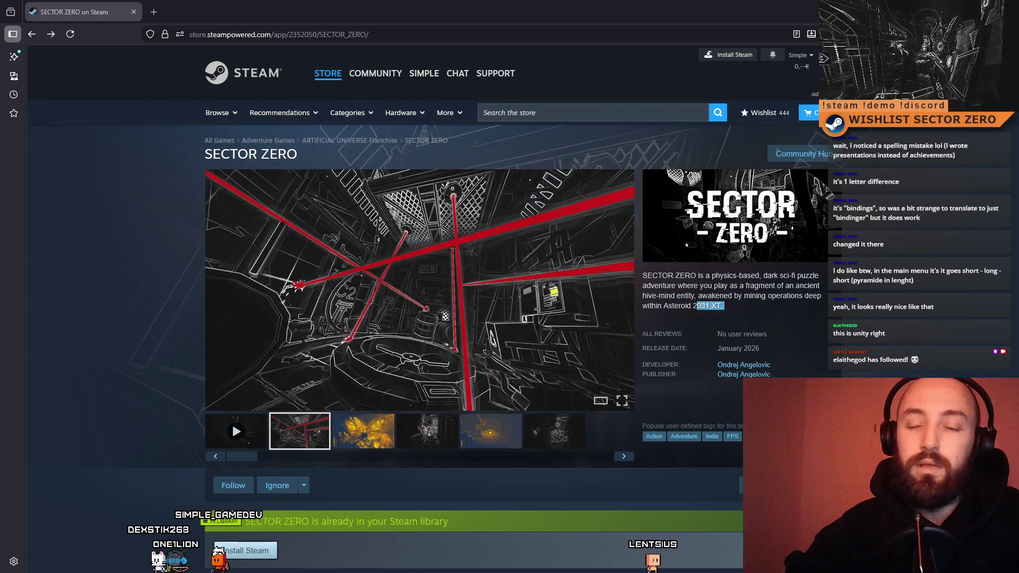
scroll(329, 351, down, 15)
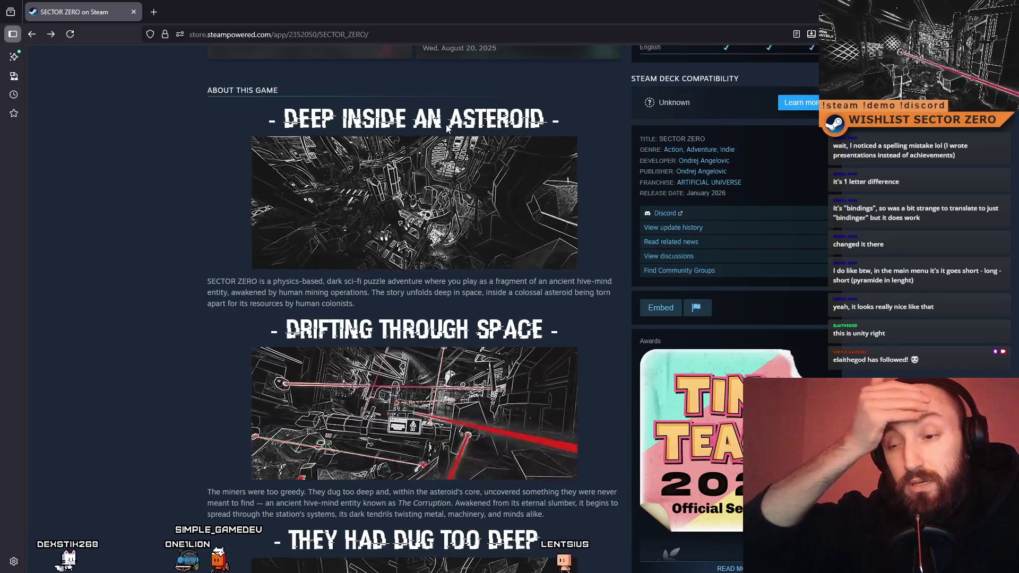
mouse_move(449, 169)
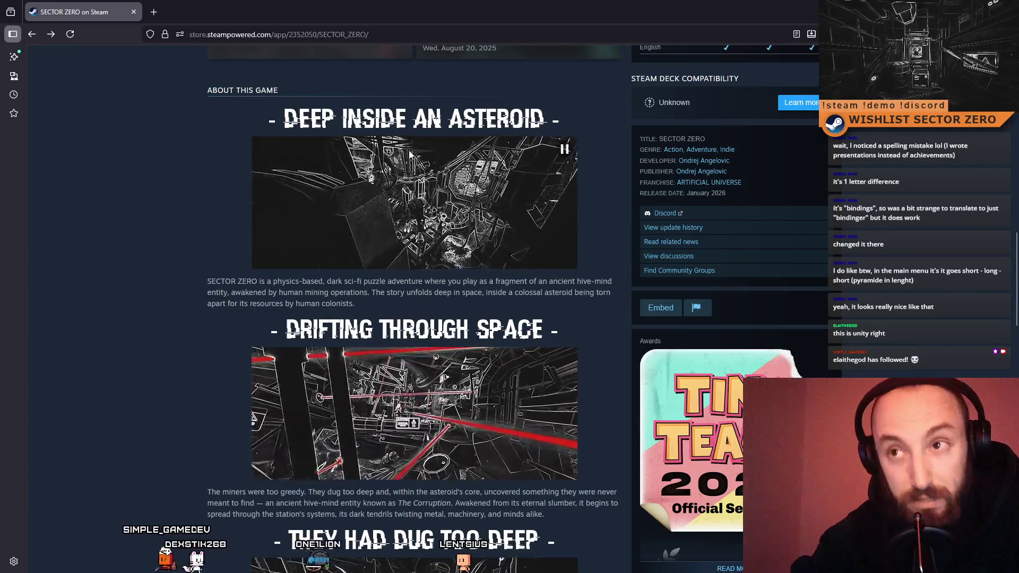
scroll(393, 315, down, 4)
scroll(393, 314, down, 5)
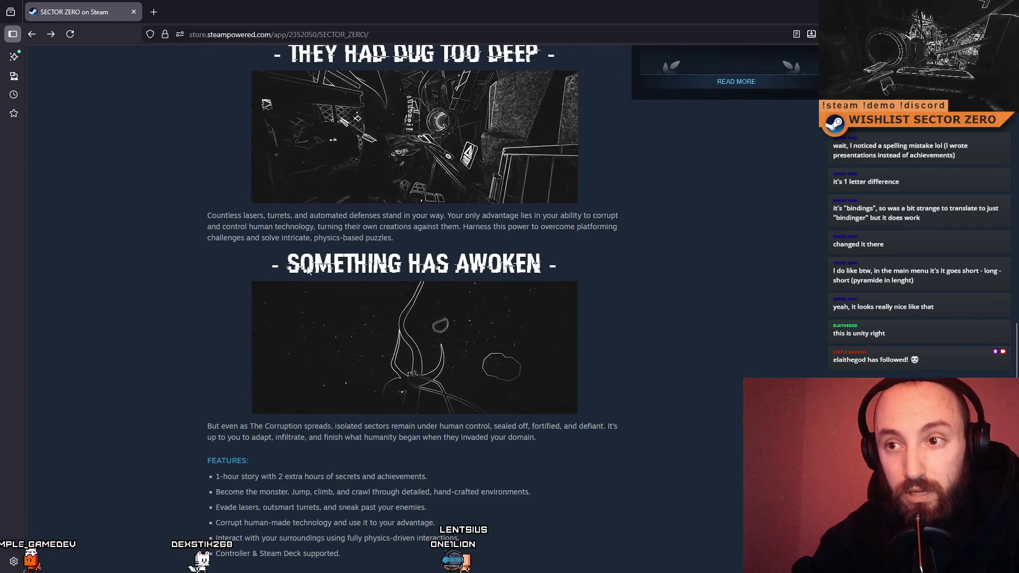
scroll(638, 250, down, 3)
scroll(718, 321, up, 2)
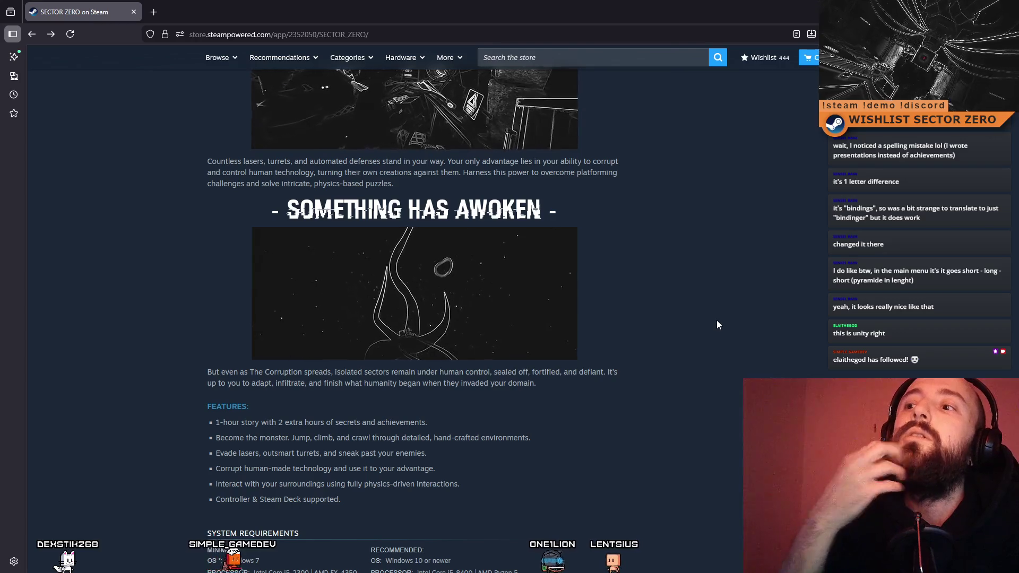
scroll(716, 325, up, 5)
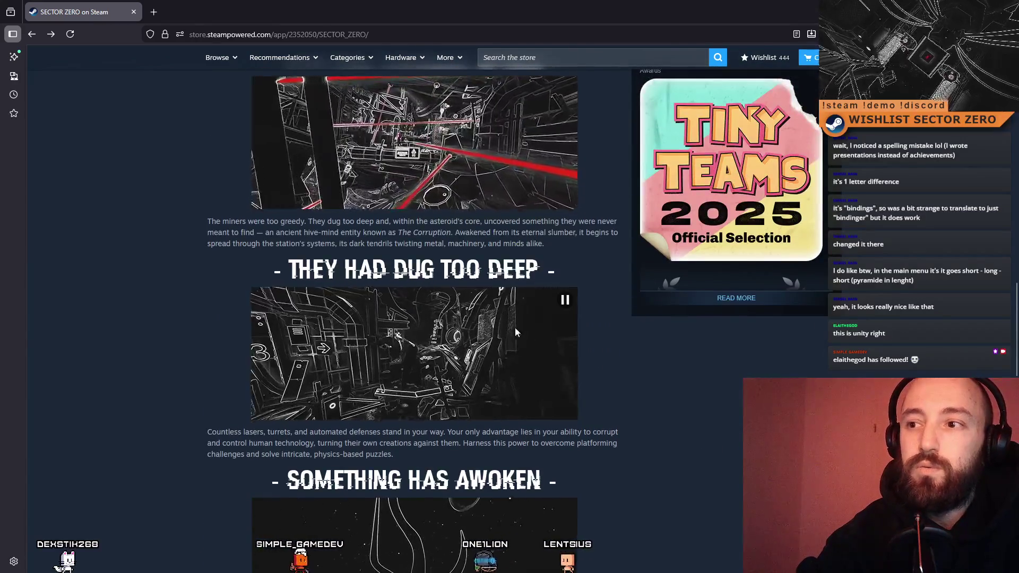
scroll(527, 374, up, 3)
scroll(507, 298, up, 1)
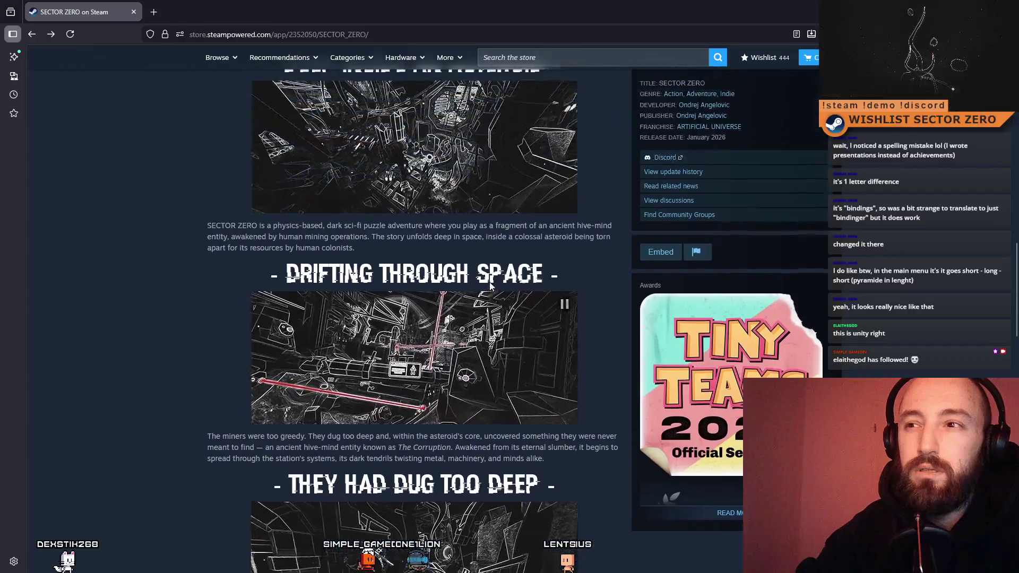
scroll(507, 301, up, 2)
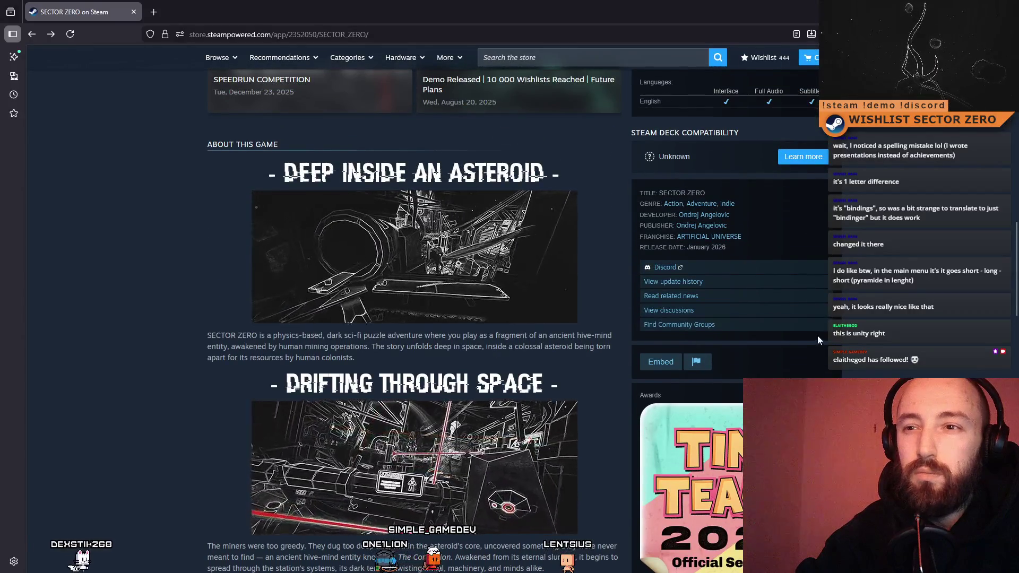
scroll(817, 333, up, 2)
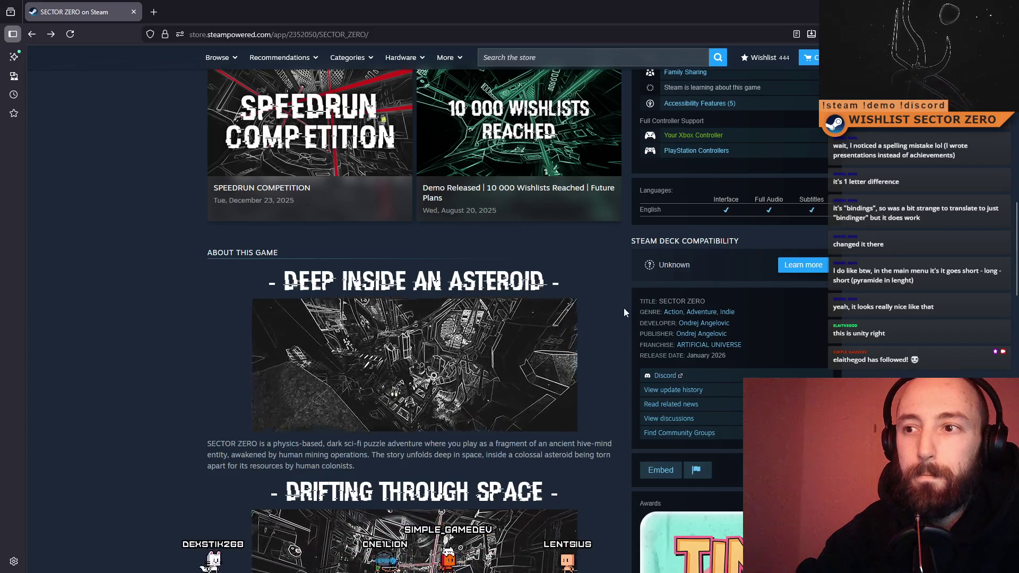
scroll(807, 304, down, 12)
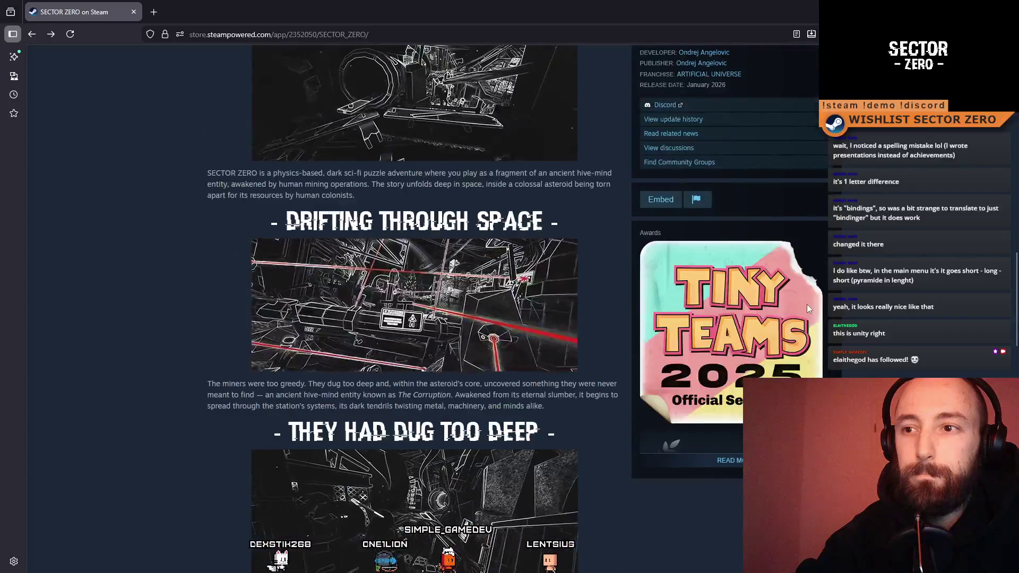
scroll(731, 372, up, 15)
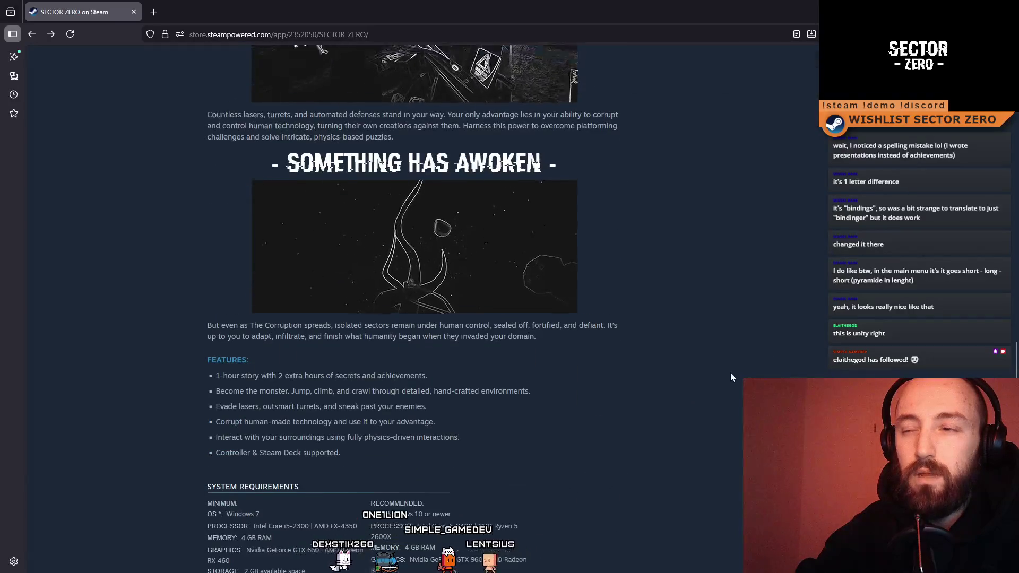
scroll(727, 374, up, 7)
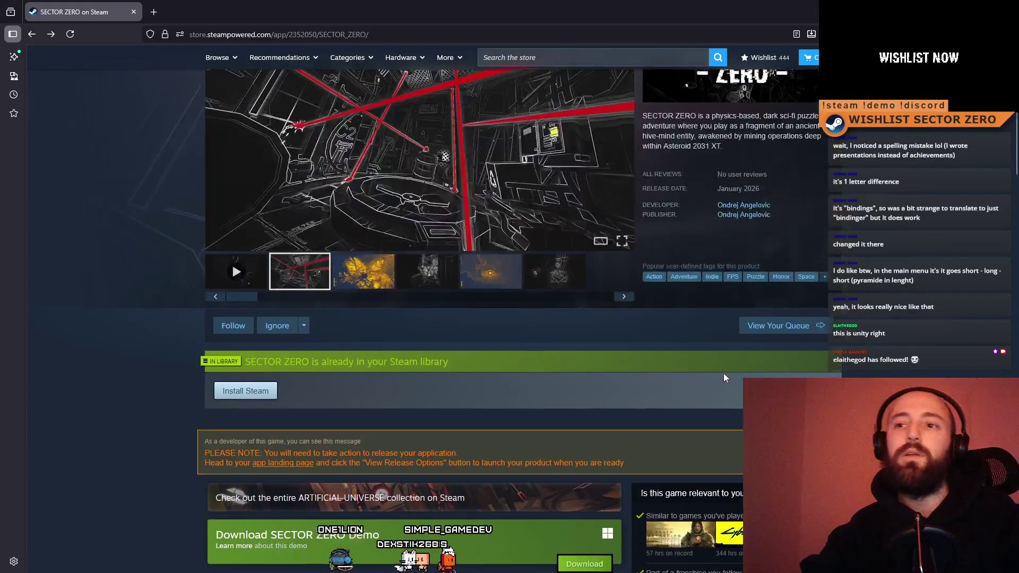
Move the gallery past the yellow third screenshot to the monochrome red-laser one
click(349, 435)
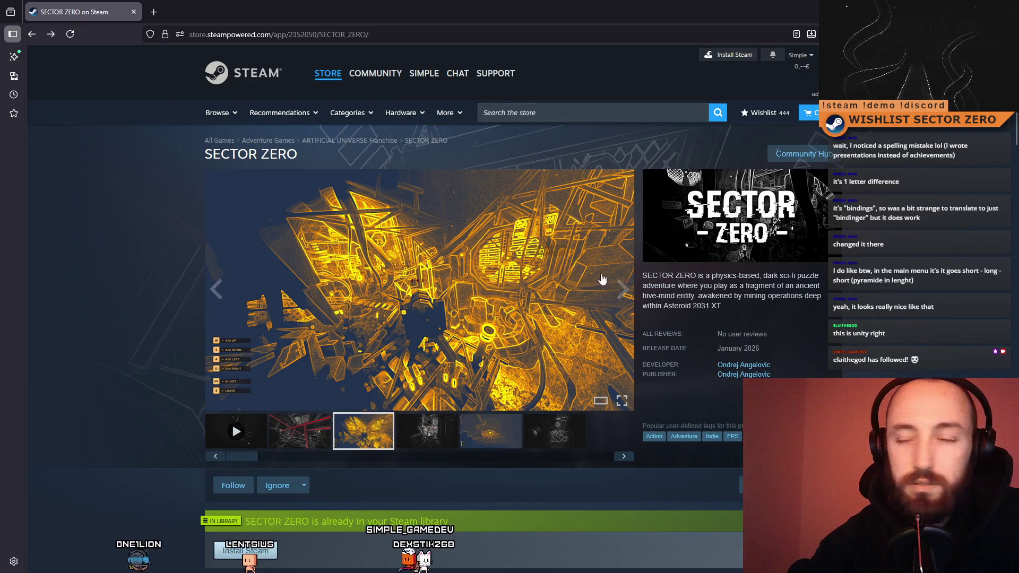
click(443, 446)
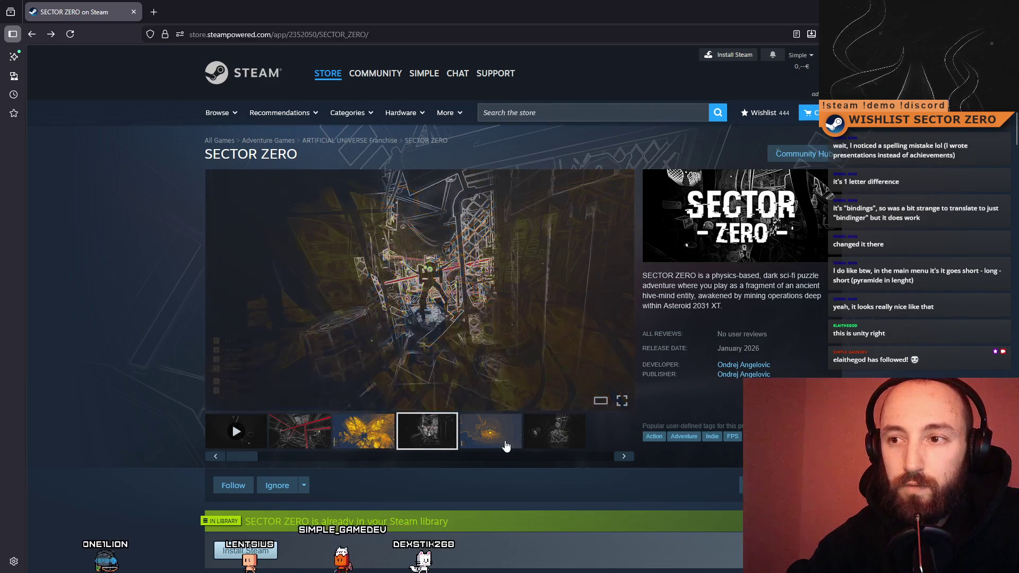
click(375, 443)
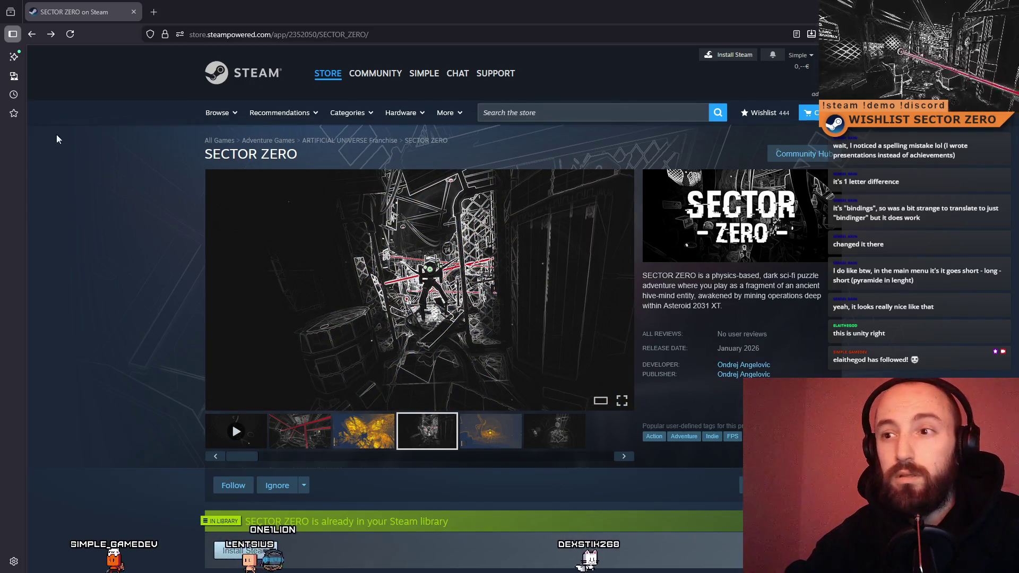
scroll(460, 268, down, 10)
scroll(461, 271, down, 10)
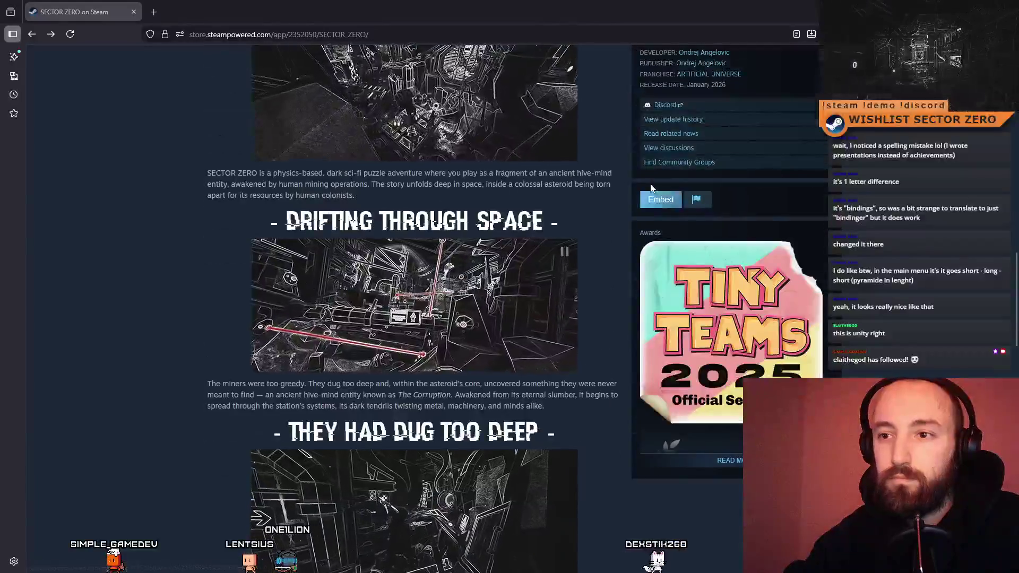
scroll(371, 345, up, 4)
scroll(319, 391, down, 1)
scroll(506, 234, up, 15)
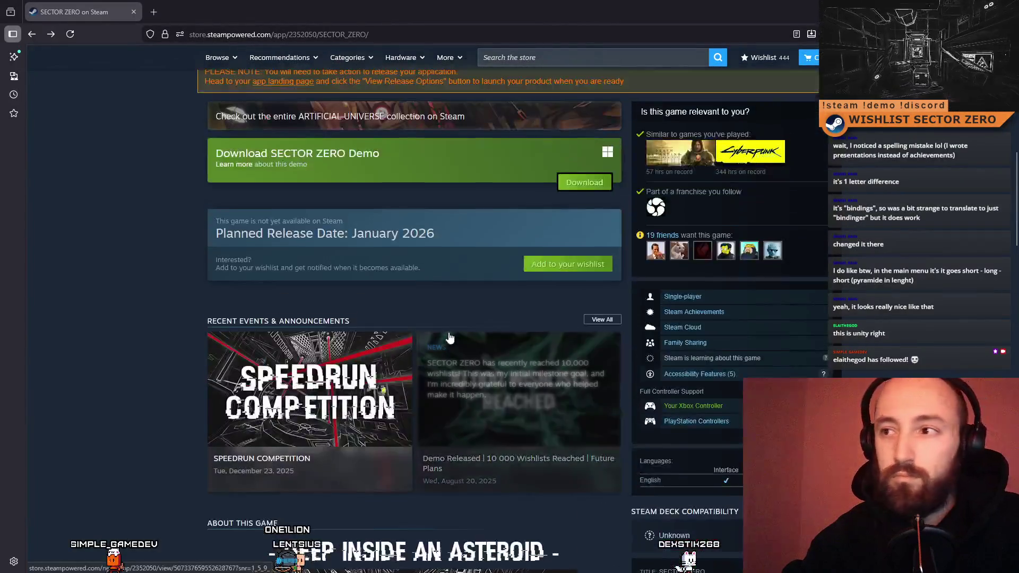
scroll(757, 245, up, 2)
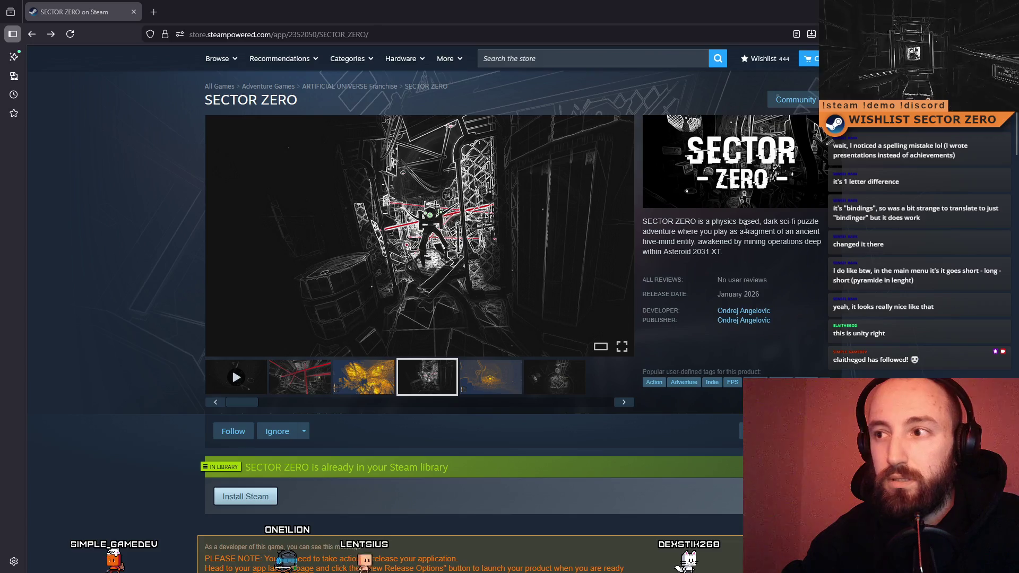
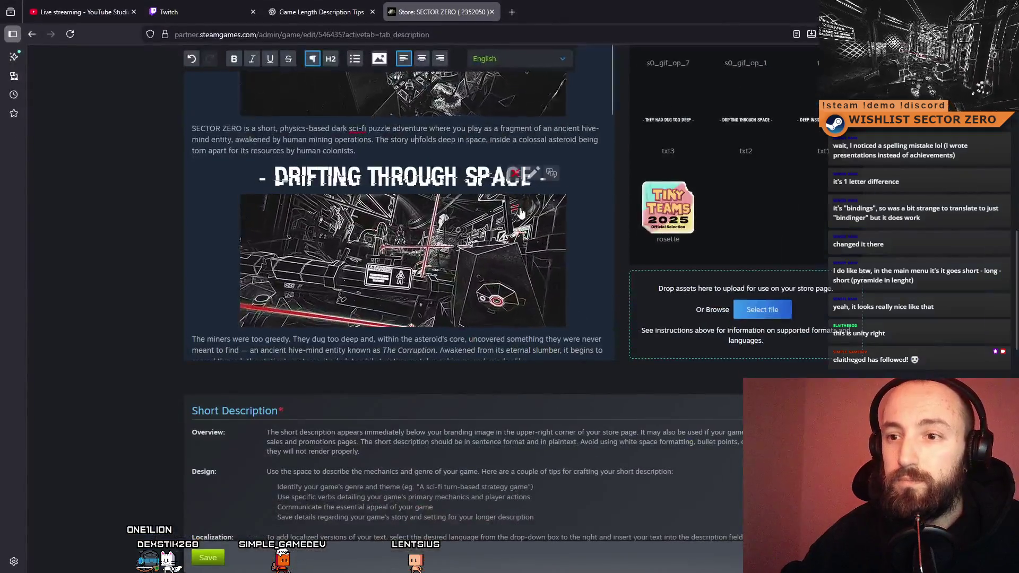
Replace the Steamworks short description with the revised 'SECTOR ZERO is a short, physics-based…' text
scroll(520, 212, down, 3)
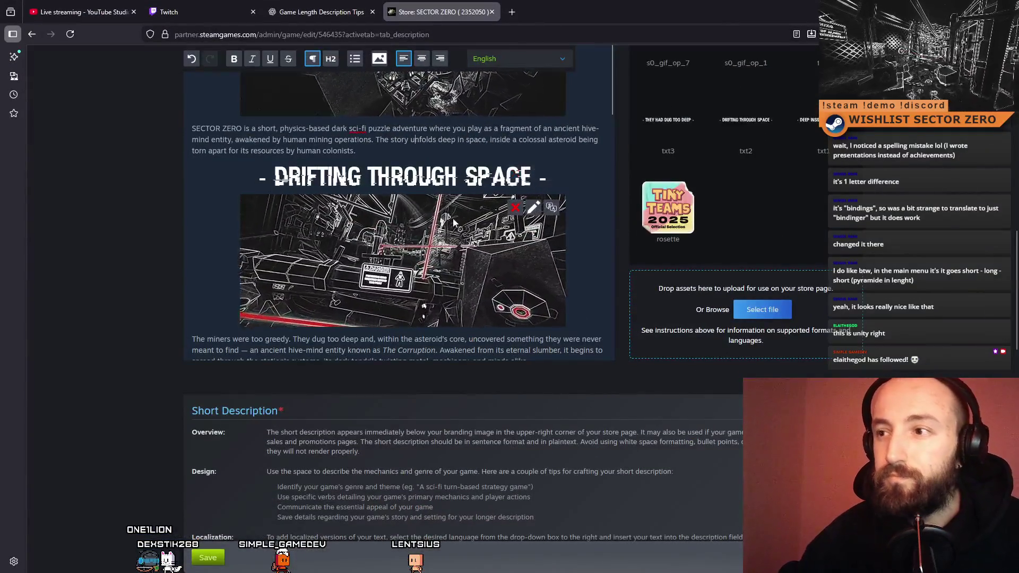
scroll(791, 346, down, 5)
scroll(791, 346, down, 1)
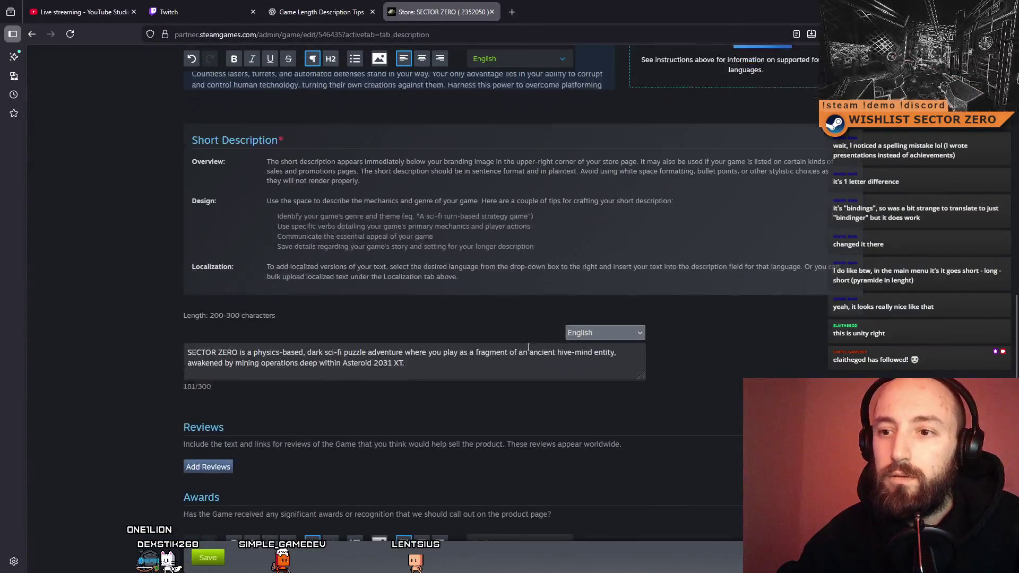
click(439, 363)
key(ctrl+a)
text(SECTOR ZERO is a short, physics-based dark sci-fi puzzle adventure where you play as a fragment of an ancient hive-mind entity, awakened by mining operations deep within Asteroid 2031 XT.)
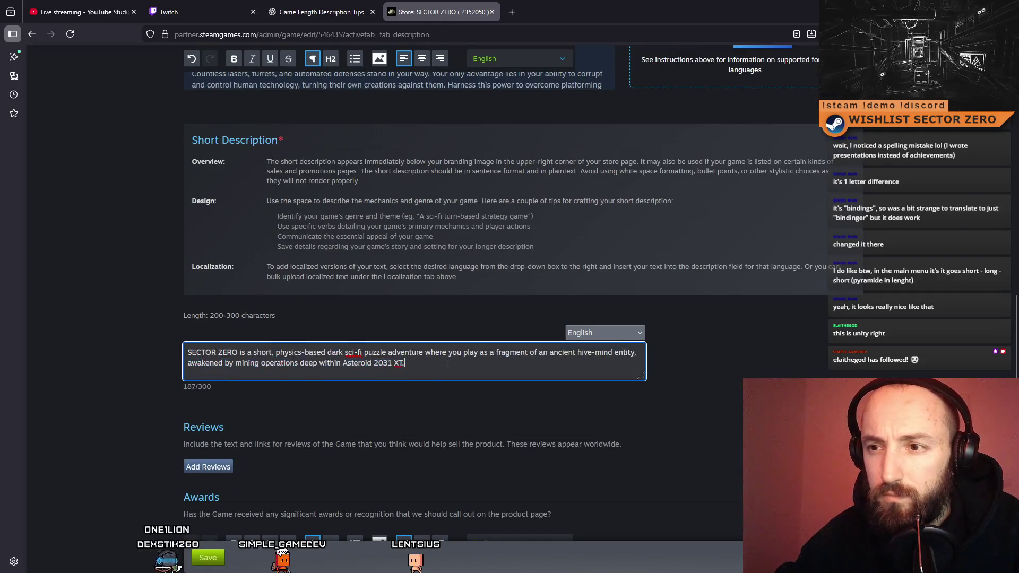
Compare the original and revised wording with undo/redo, keep the revised version, and save
key(ctrl+z)
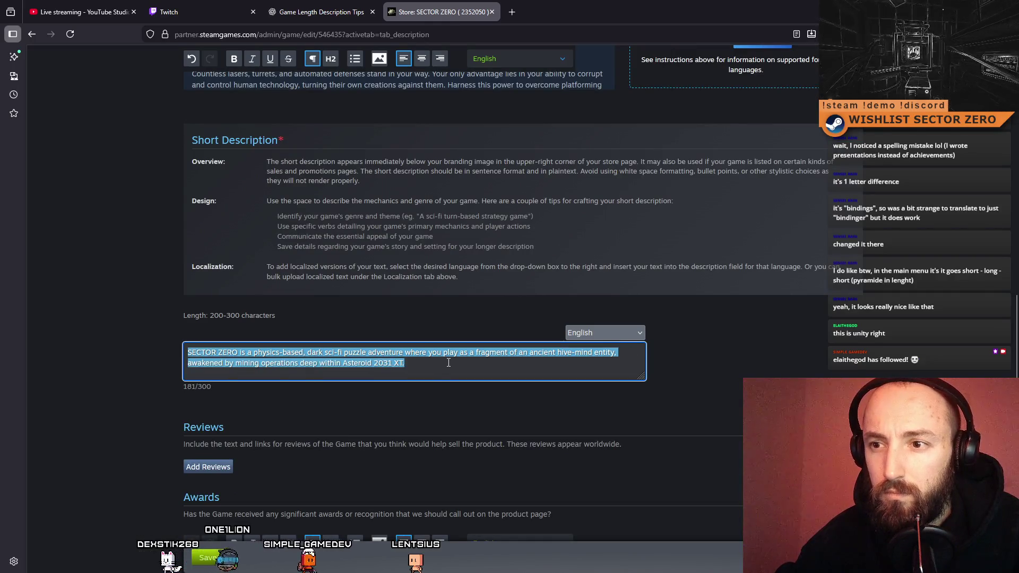
text(SECTOR ZERO is a short, physics-based dark sci-fi puzzle adventure where you play as a fragment of an ancient hive-mind entity, awakened by mining operations deep within Asteroid 2031 XT.)
key(ctrl+z)
key(ctrl+v)
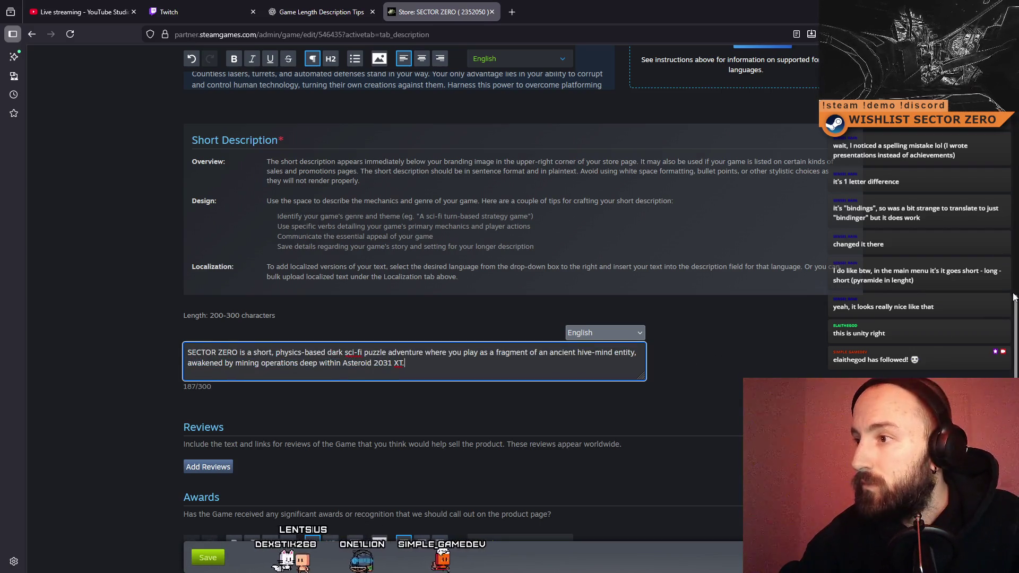
scroll(247, 381, down, 10)
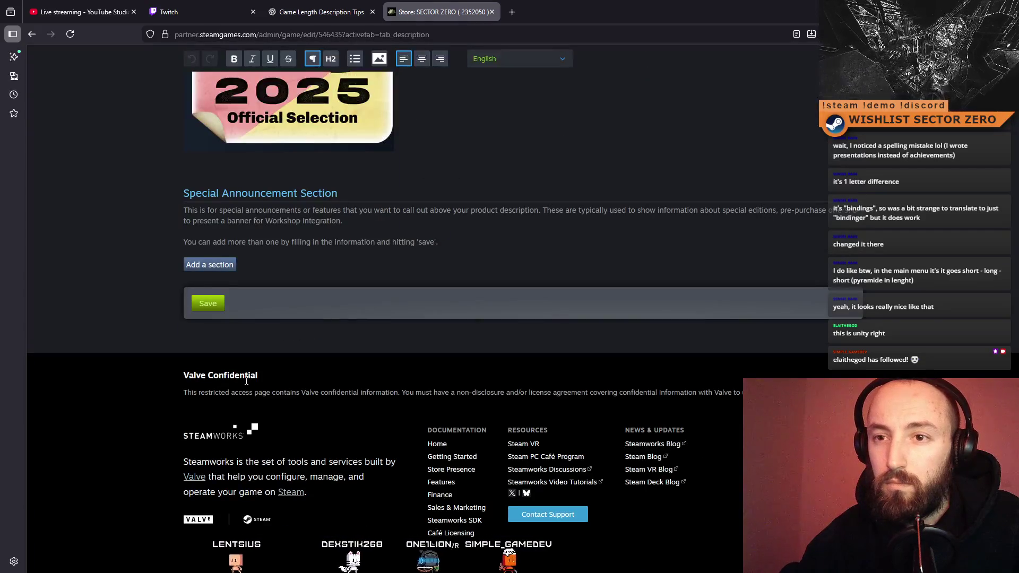
click(208, 303)
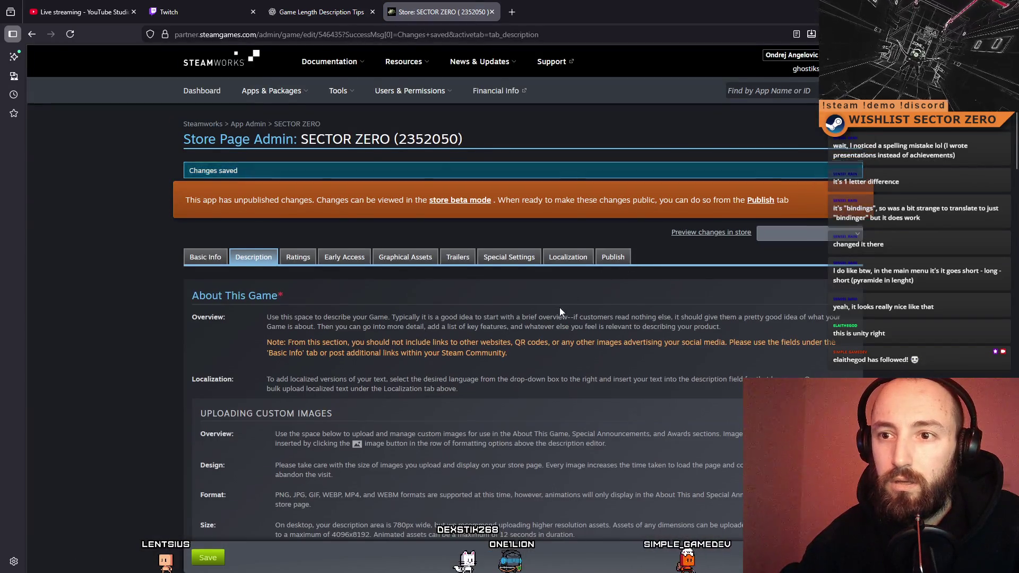
Publish the store page changes to all users, flush the homepage, and search 'sector zero steam' in a new tab
scroll(559, 308, down, 5)
scroll(556, 292, up, 3)
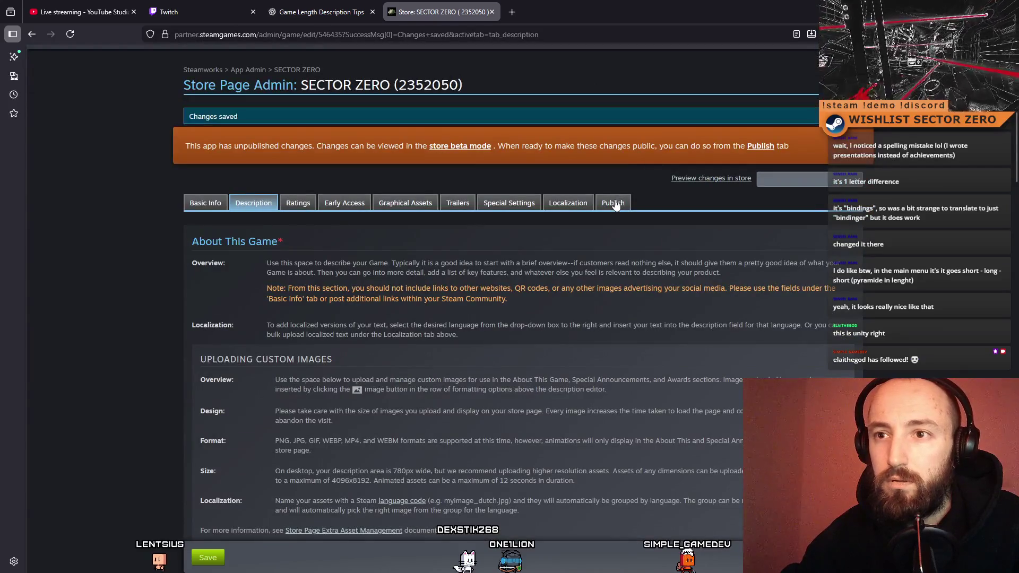
click(614, 204)
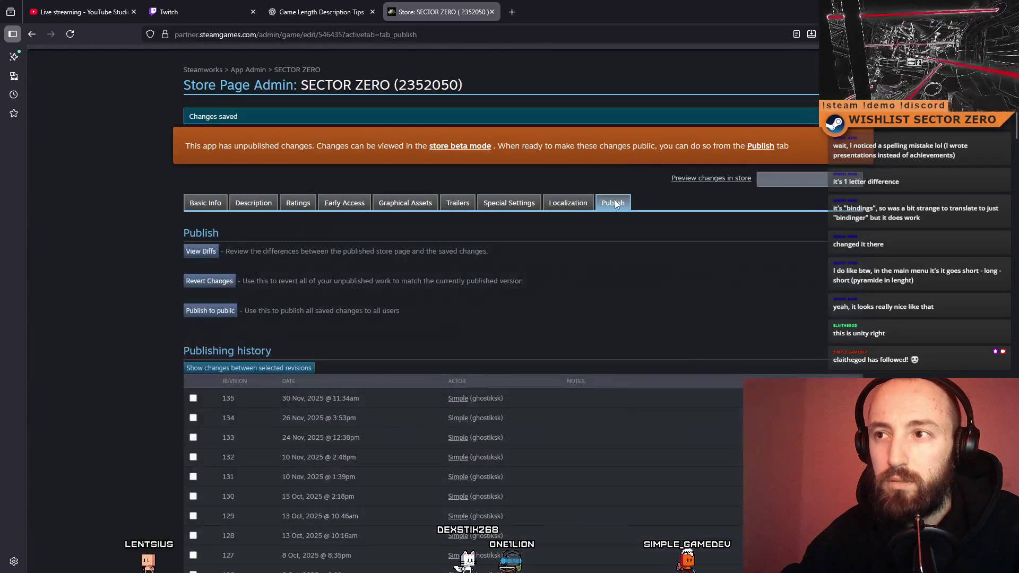
click(223, 316)
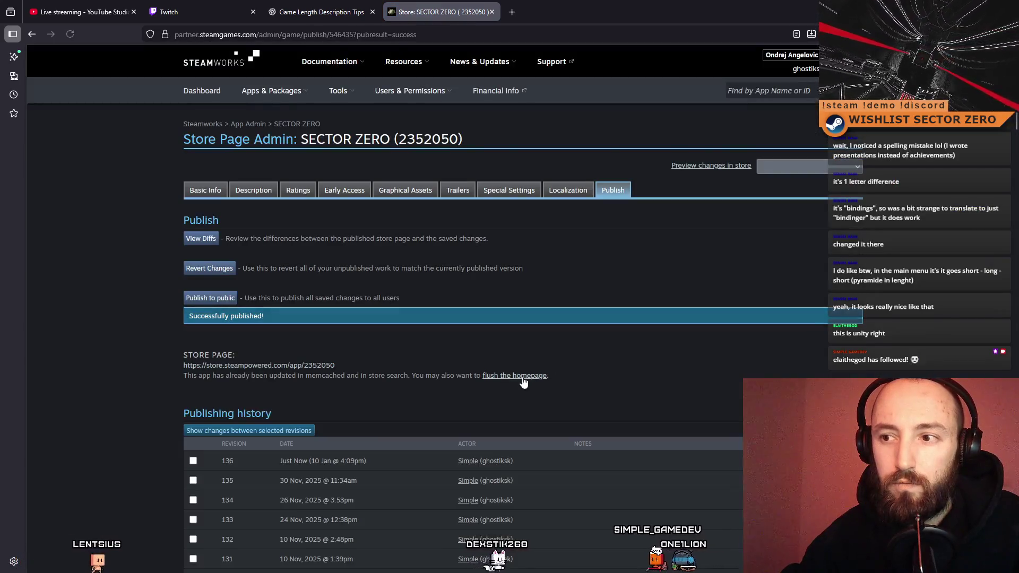
click(523, 378)
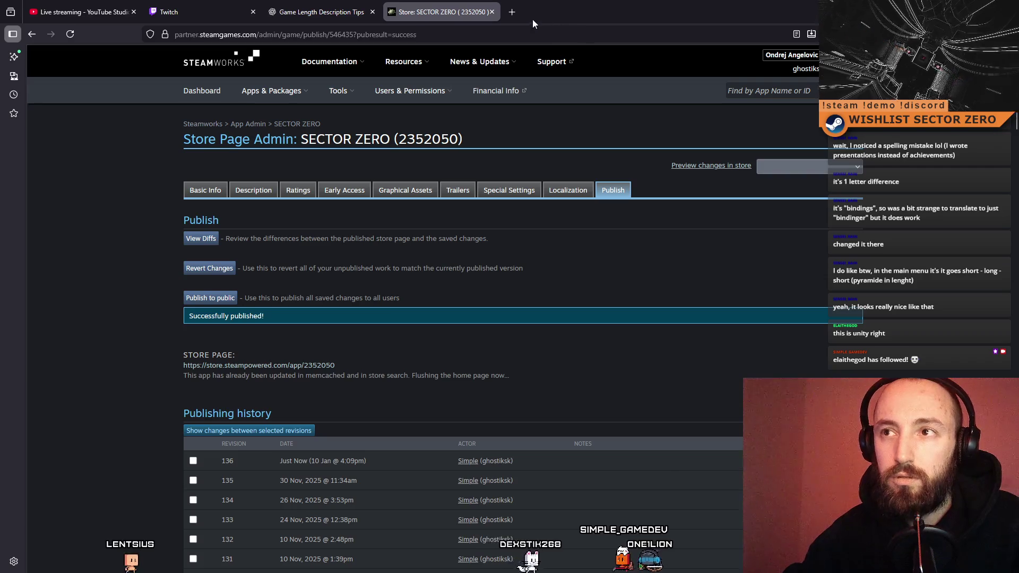
click(518, 15)
text(s)
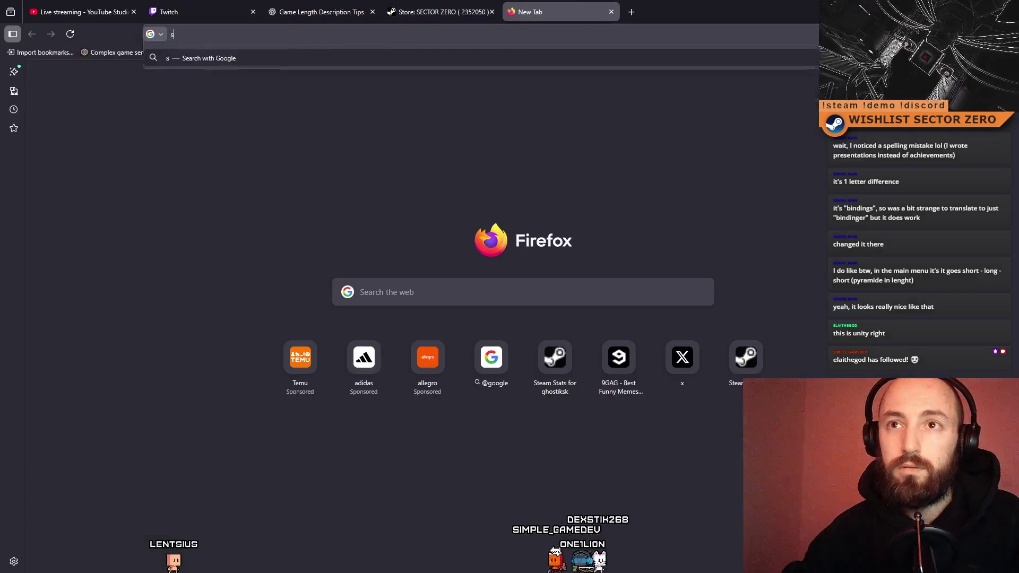
text(ector zer)
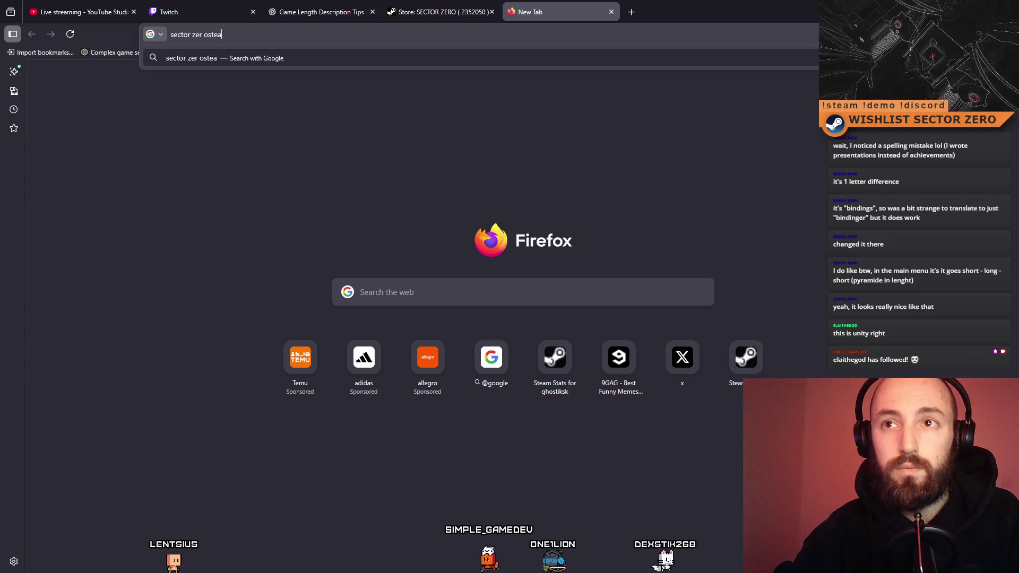
text(o steam)
Open SECTOR ZERO's Steam store page from the search results and reload it
key(Return)
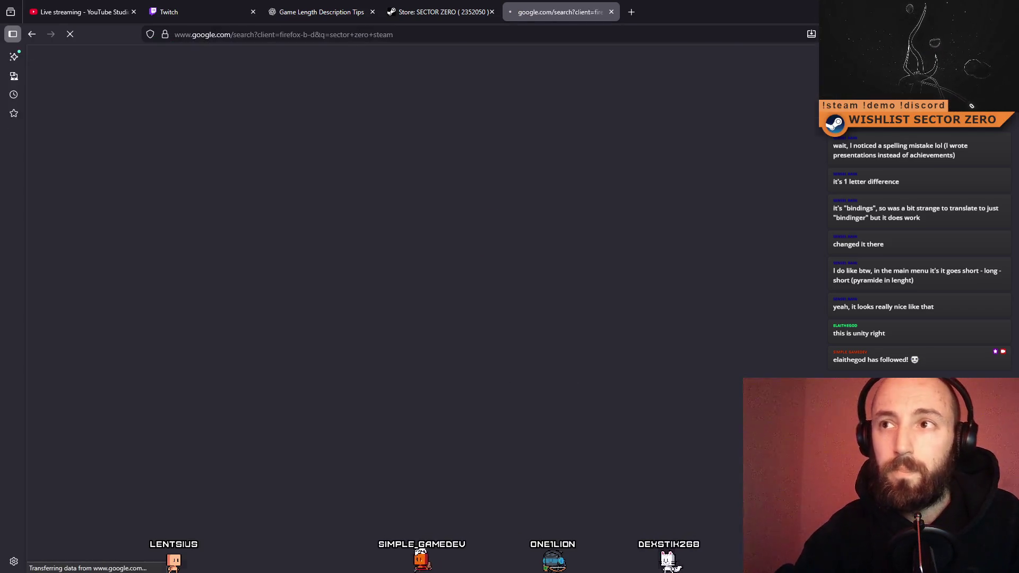
click(209, 162)
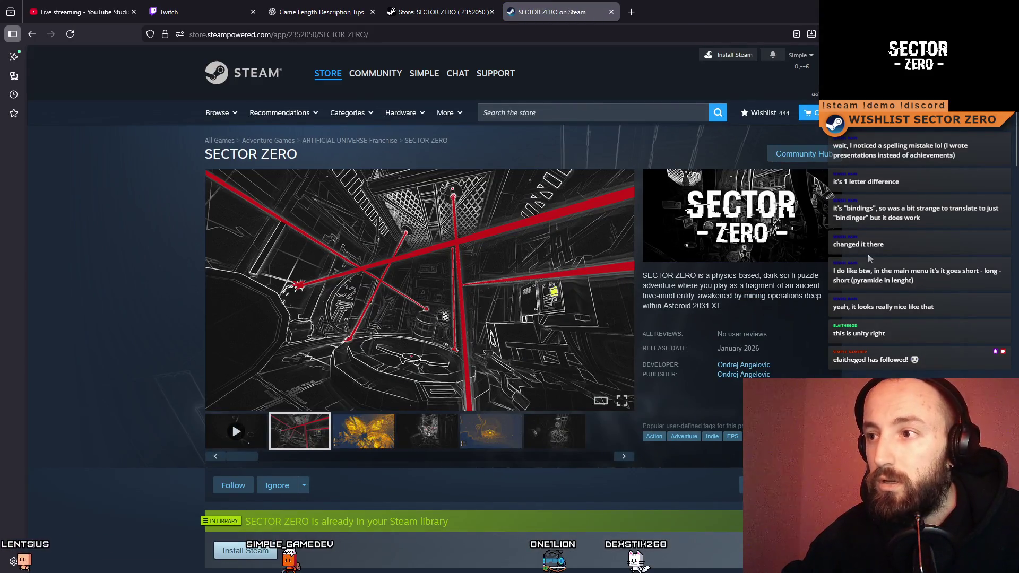
click(70, 35)
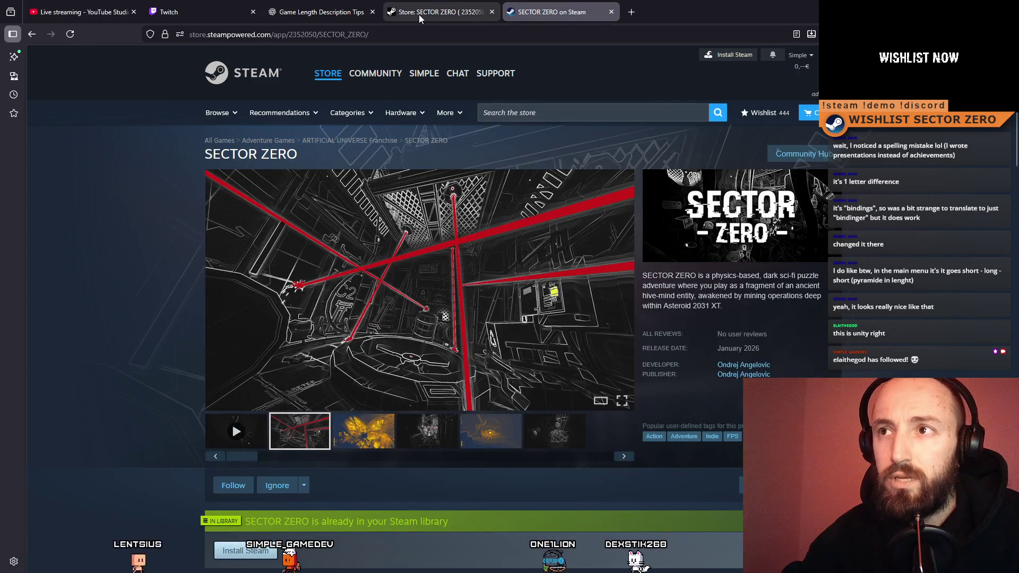
Review the store page description settings in the Steamworks admin tab
click(419, 15)
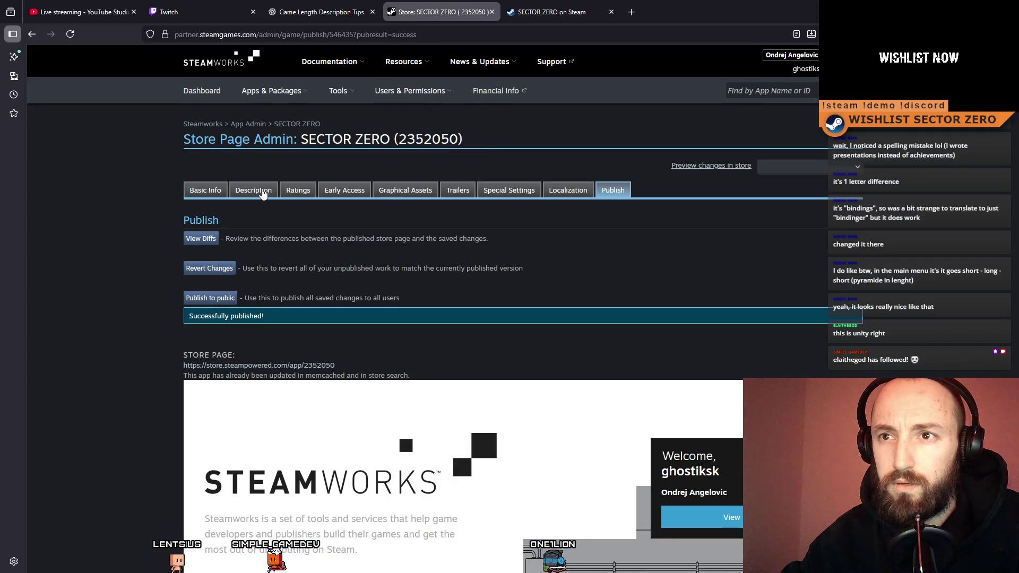
click(263, 193)
scroll(518, 253, down, 5)
scroll(508, 253, down, 2)
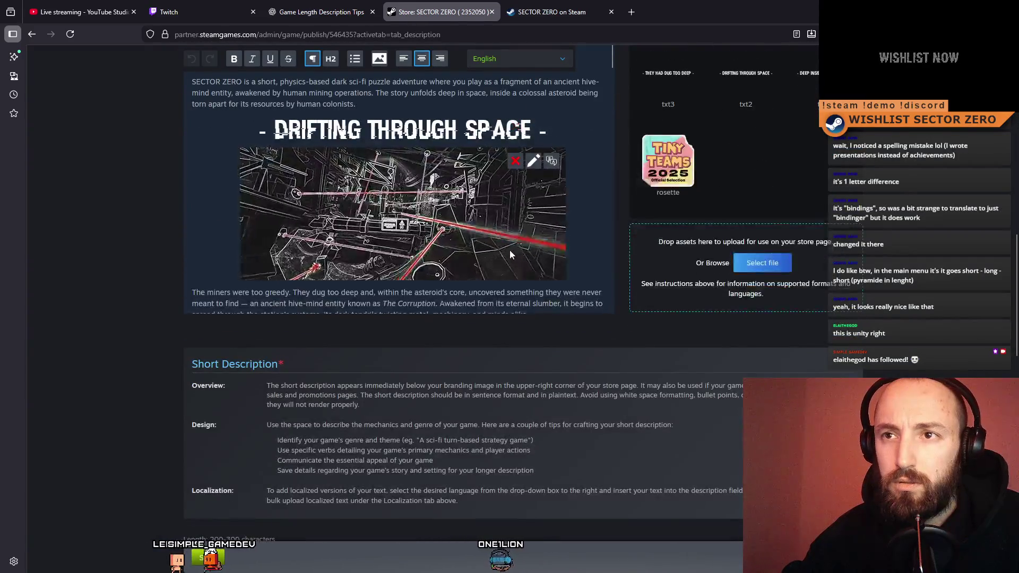
scroll(509, 250, down, 5)
scroll(632, 273, down, 5)
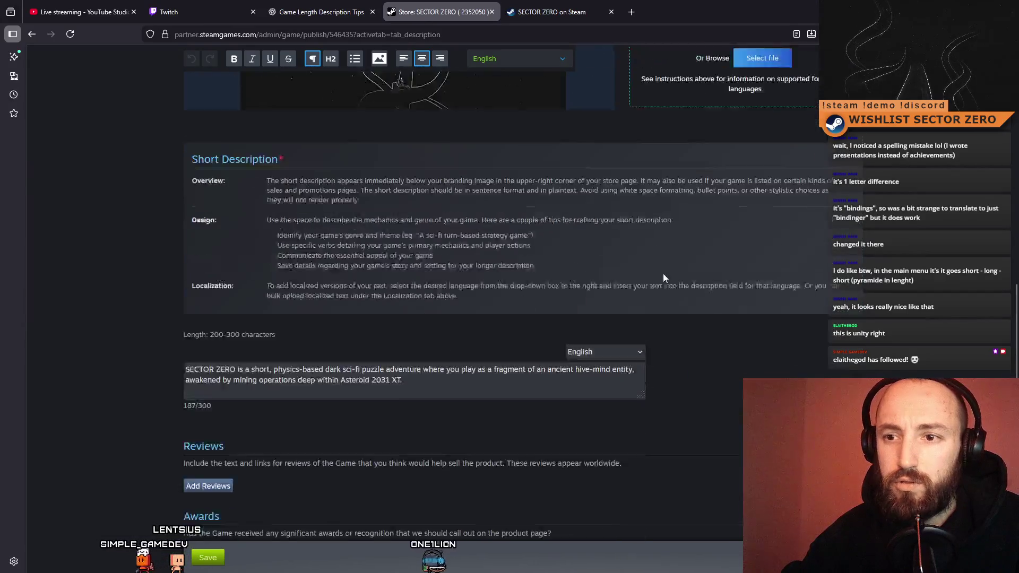
Reload the public store page to check the new description, then return to the admin tab
click(552, 12)
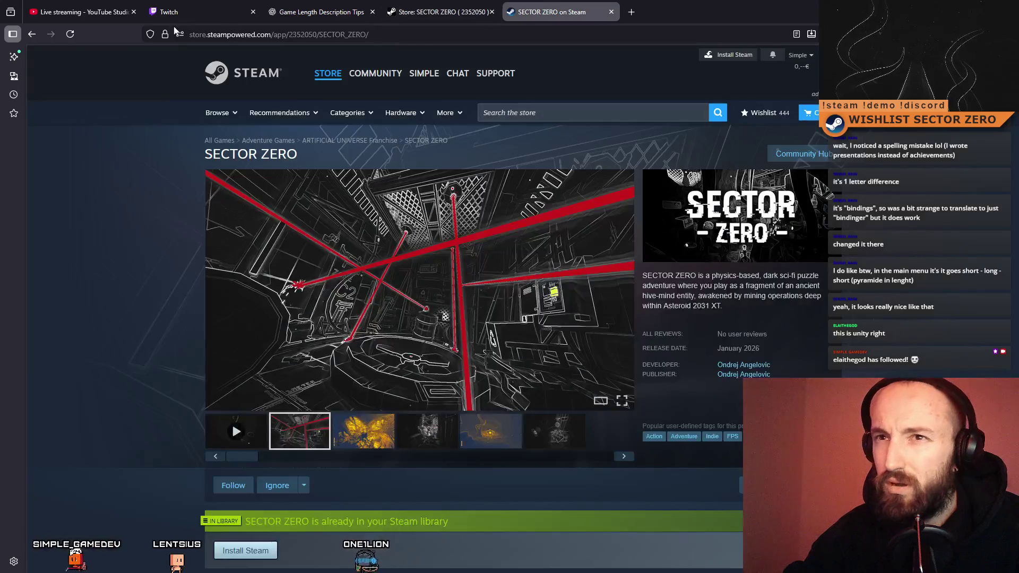
click(75, 34)
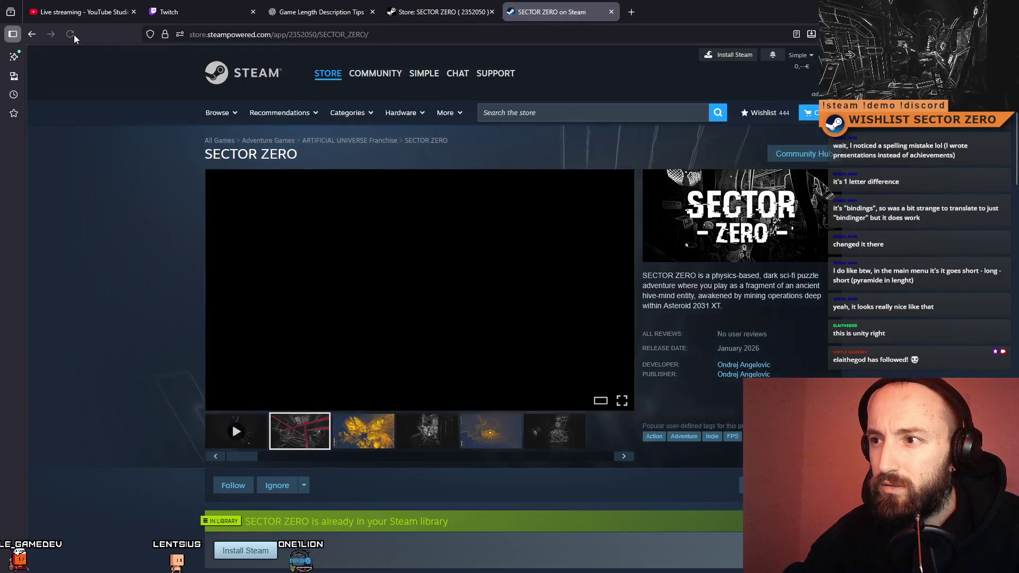
scroll(500, 259, down, 10)
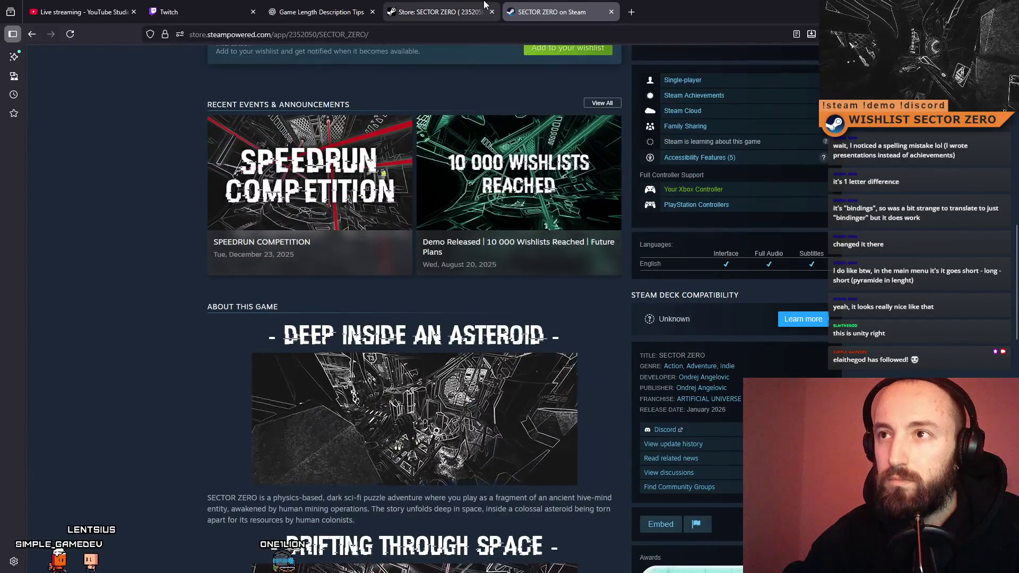
key(ctrl+shift+Tab)
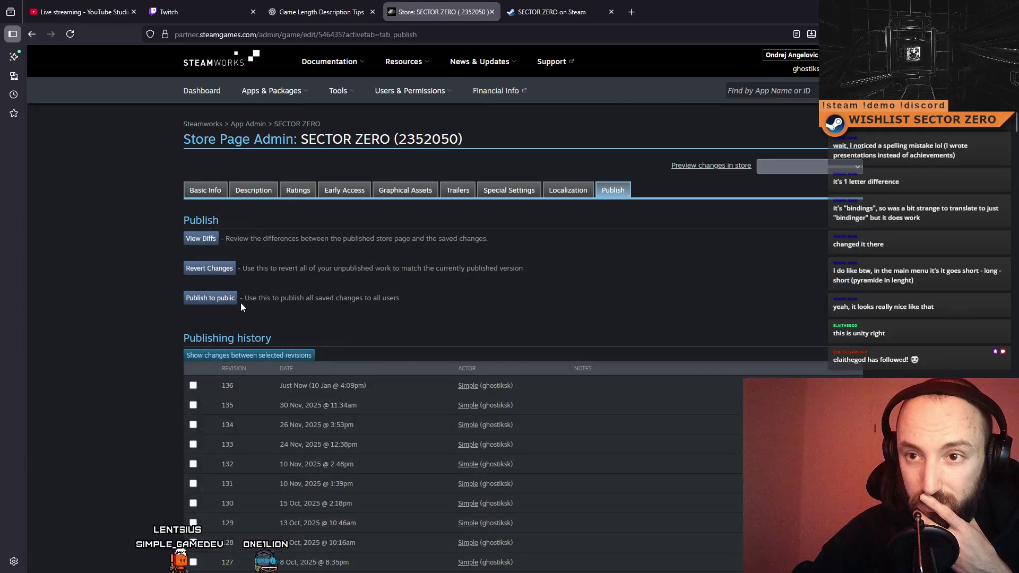
Publish the saved changes, flush the homepage, and check the short description on the live store page
click(233, 298)
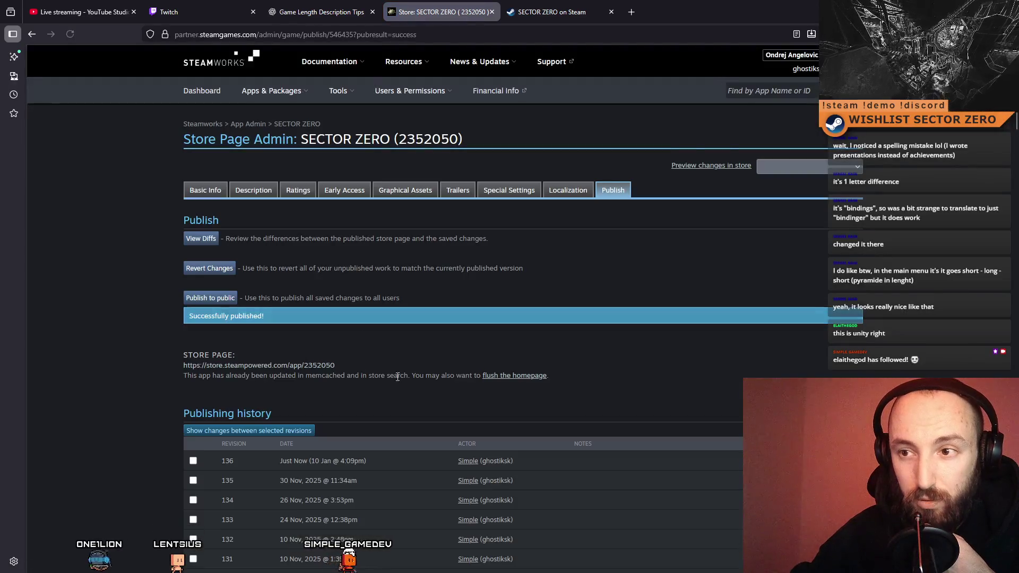
click(515, 376)
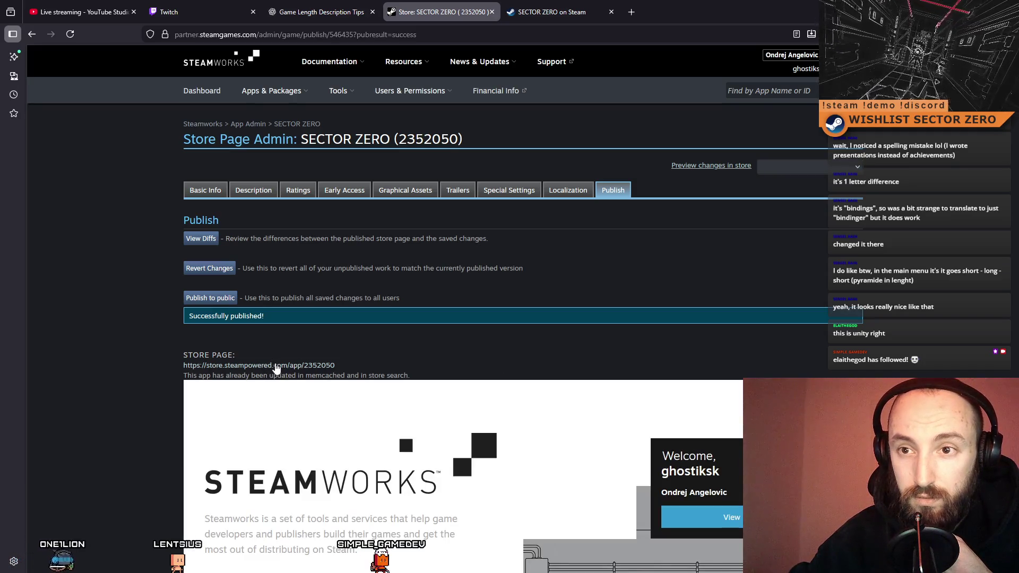
click(273, 366)
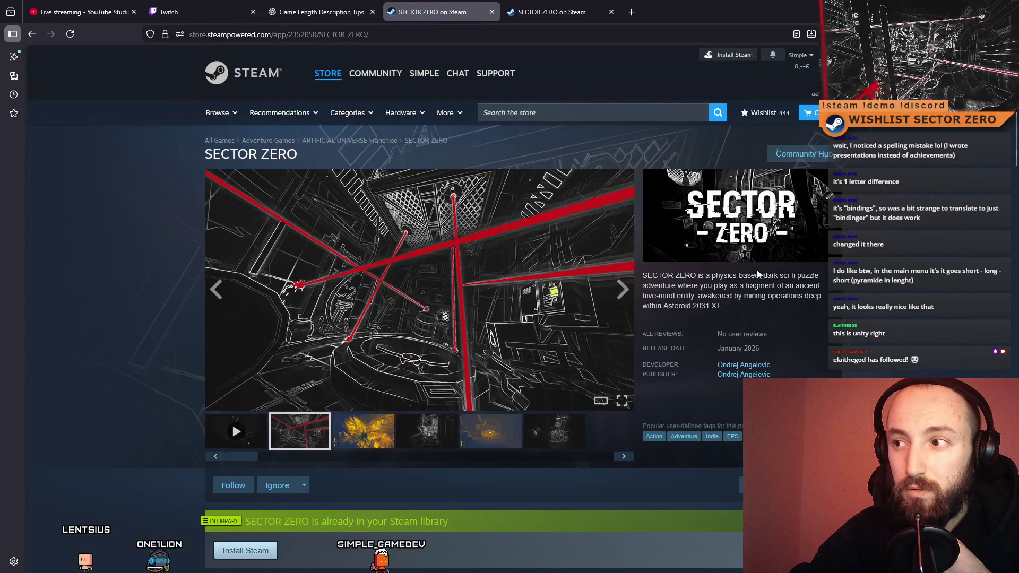
drag(838, 292, 834, 309)
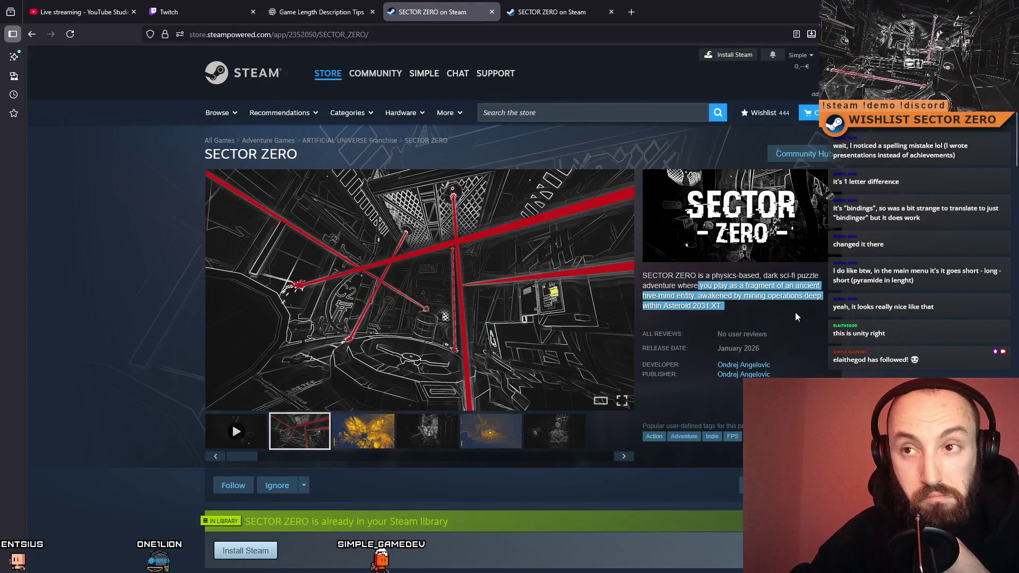
scroll(795, 317, down, 10)
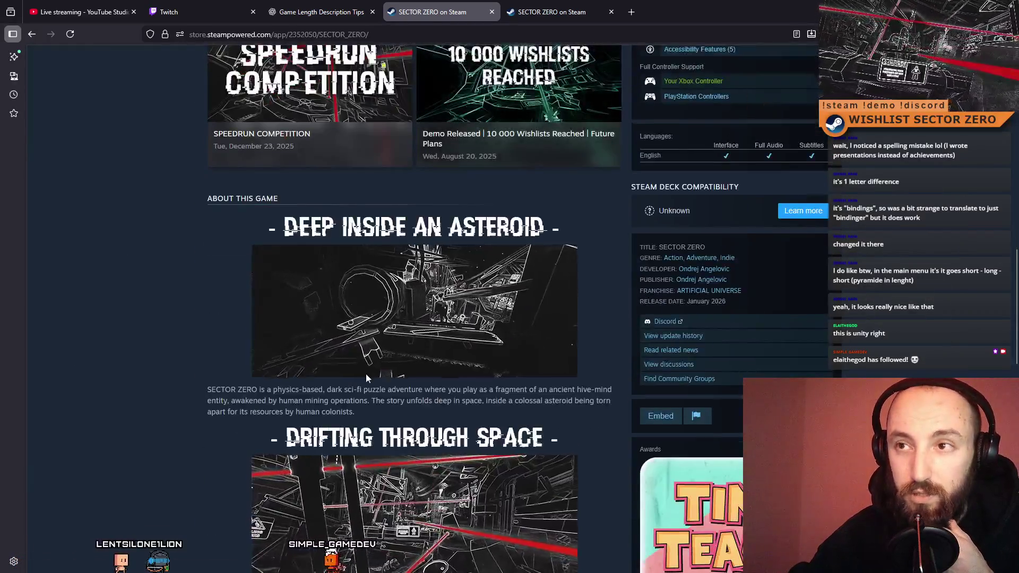
Close the duplicate SECTOR ZERO store tab and return to the game length description chat
click(527, 5)
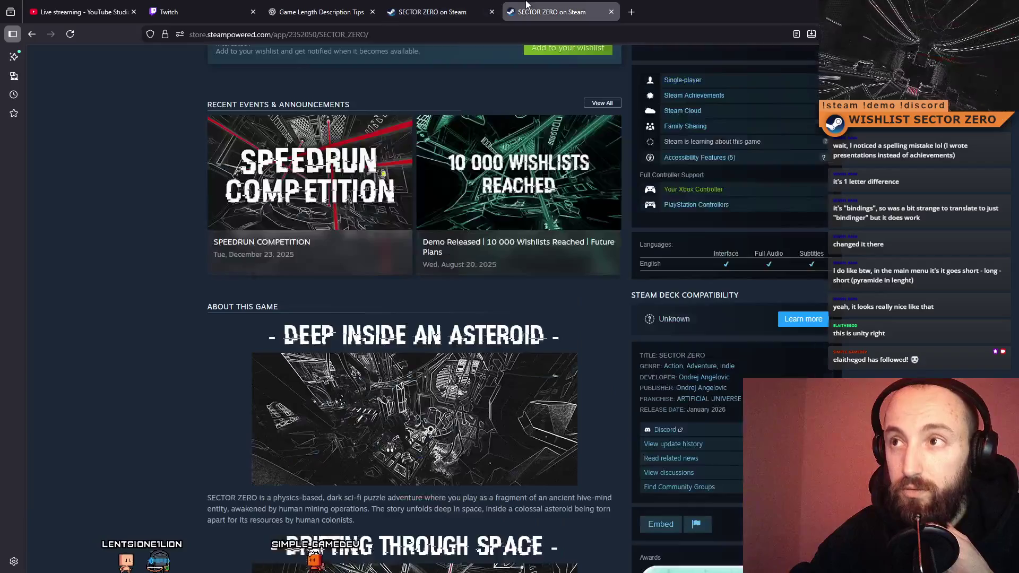
click(492, 12)
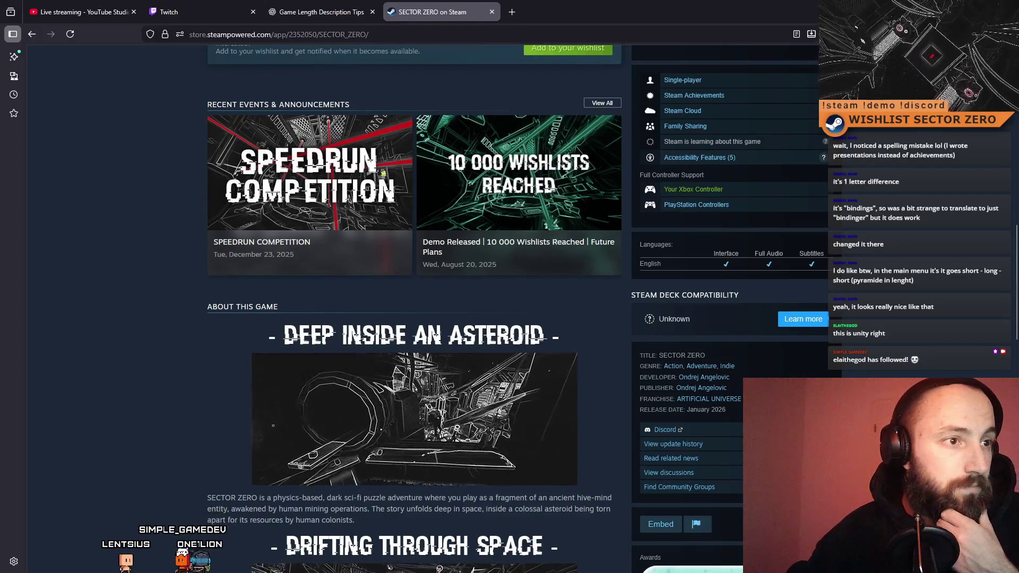
key(ctrl+shift+Tab)
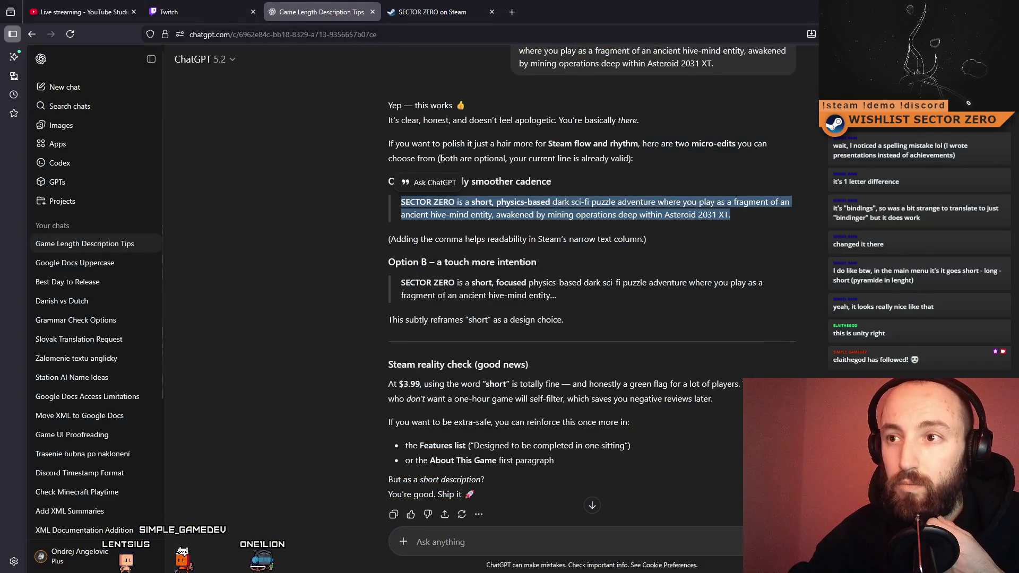
Switch from the chat to the other window and bring the translation document into view
key(alt+Tab)
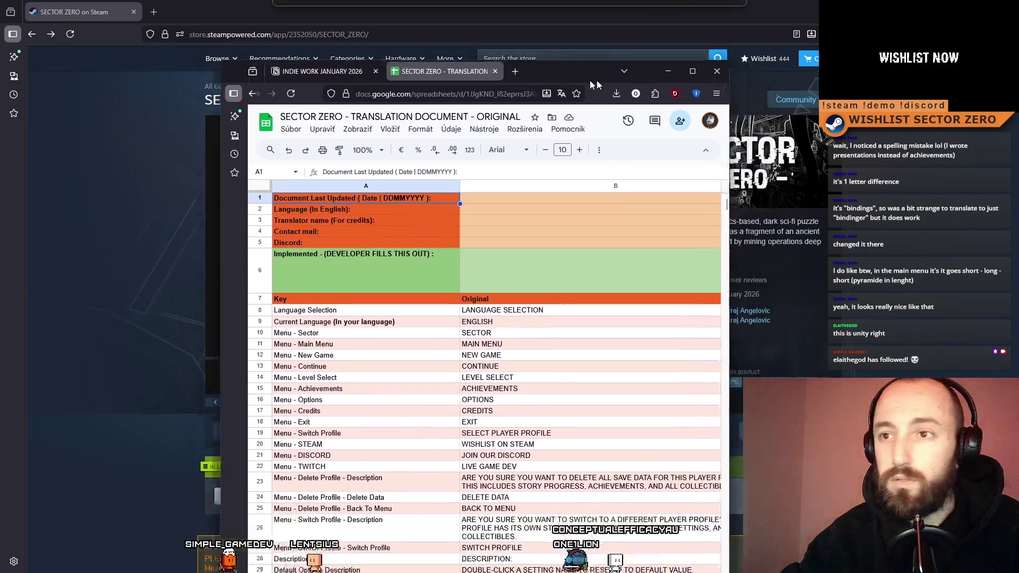
mouse_move(590, 81)
mouse_down()
mouse_move(483, 116)
mouse_move(520, 196)
mouse_up()
Minimize the Steam window and maximize the SECTOR ZERO translation spreadsheet
click(958, 11)
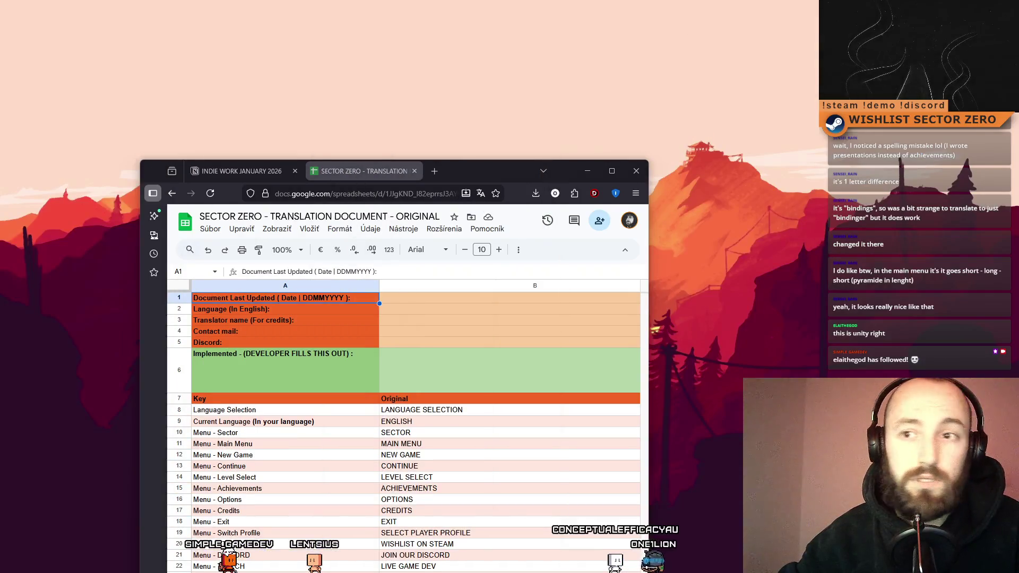
double_click(486, 167)
scroll(446, 333, down, 3)
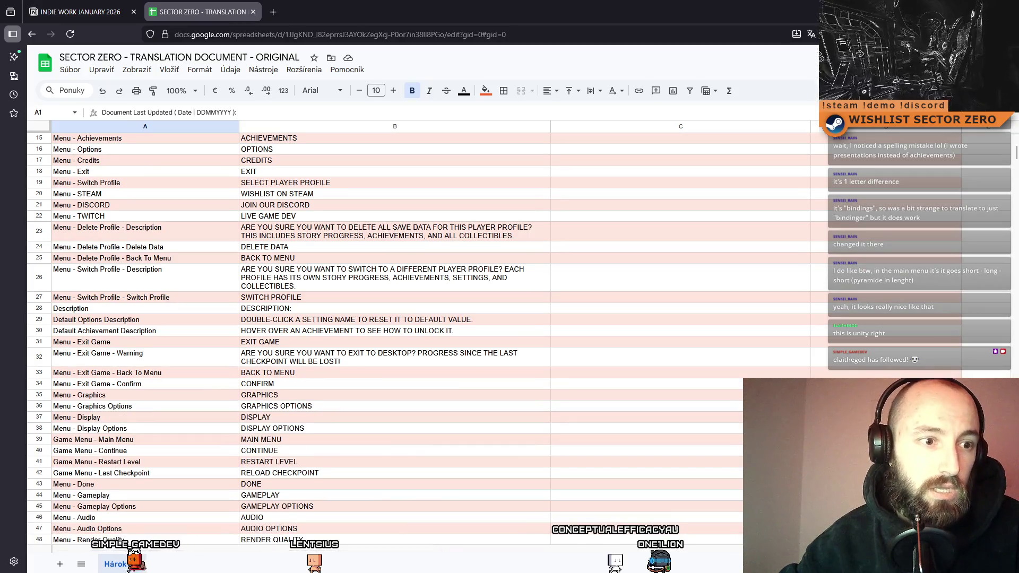
key(super+d)
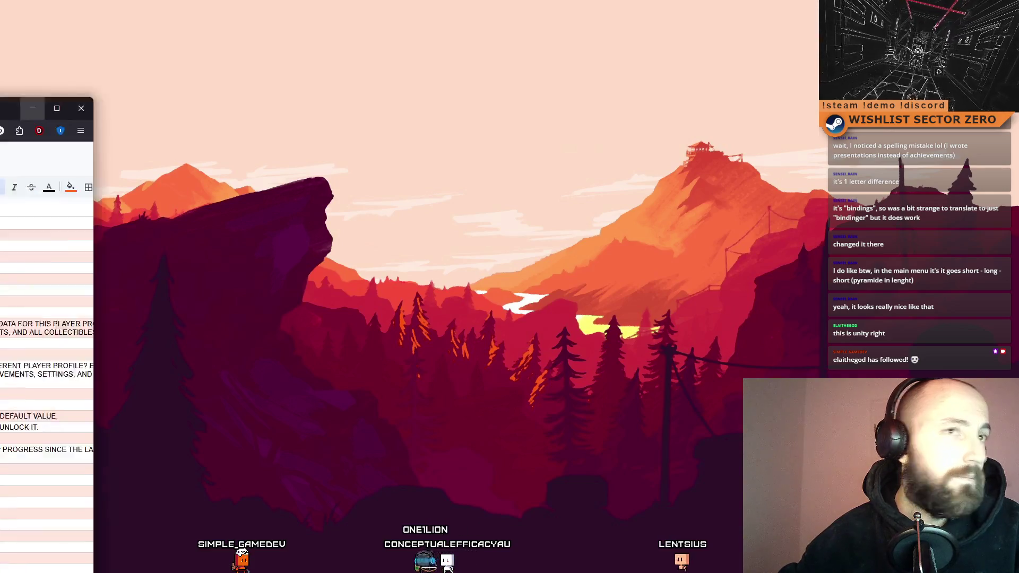
drag(0, 125, 385, 126)
double_click(388, 125)
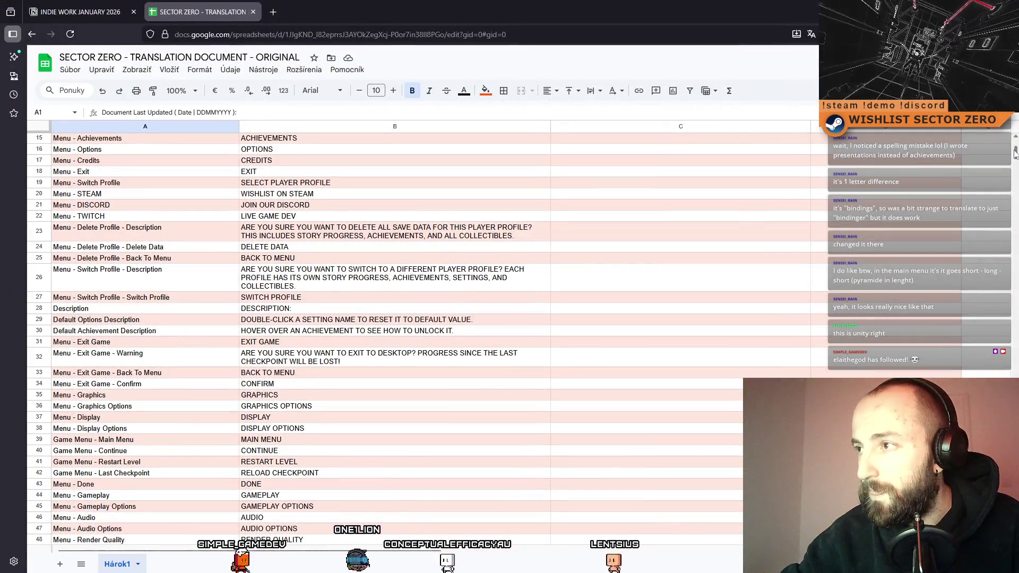
mouse_move(1016, 152)
mouse_down()
mouse_move(1016, 139)
mouse_move(1016, 316)
mouse_up()
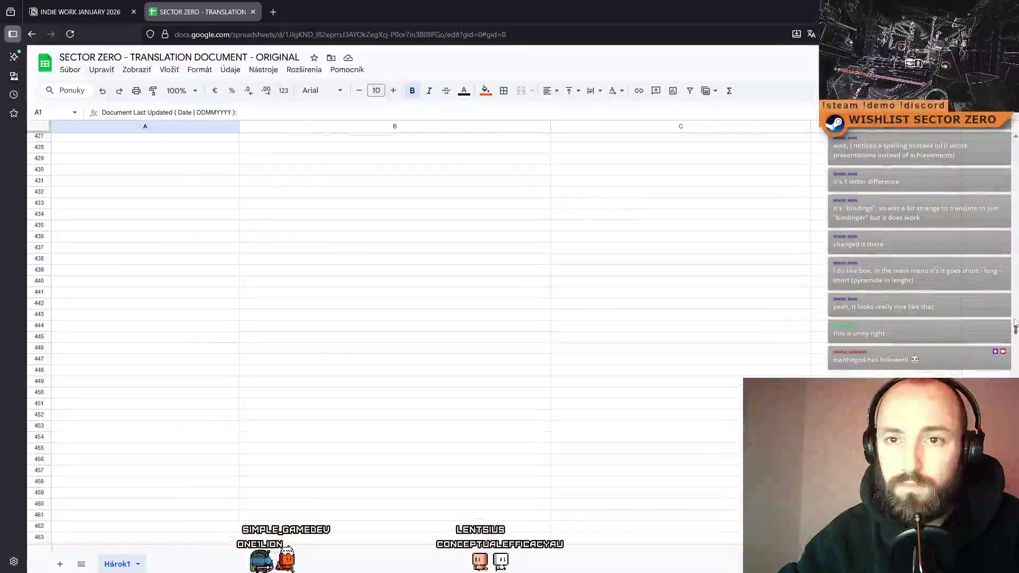
Paste the store description block at row 408 and add a 'STEAM STORE DESCRIPTION' header in A407
click(109, 270)
text(Store Description 1	Completely FREE side story from the universe of ARTIFICIAL. Play as a monster! You are part of The Corruption - an Alien Hive Mind Entity hunting down survivors inside the Colony of Asteroid 2031 XT. Store Description List Header	FEATURES: Store Description List Item 1	Completely free original story from the universe of ARTIFICIAL! Store Description List Item 2	You play as a monster! Jump, climb and crawl upside-down through the environments! Store Description List Item 3	Maneuver around lasers, hide from turrets and sneak around enemies! Store Description List Item 4	Posses human made technology and use it to your advantage! Store Description List Item 5	Interact with your surroundings by pushing, pulling and biting objects! Short Description (300 characters max)	ARTIFICIAL - The Prequel is a completely FREE original gameplay experience from the universe of ARTIFICIAL. Play as a monster! You are part of The Corruption - an Alien Hive Mind Entity hunting down survivors inside the Colony of Asteroid 2031 XT. Prequel Announcement Header	PLAY THE MAIN STORY - WISHLIST NOW!)
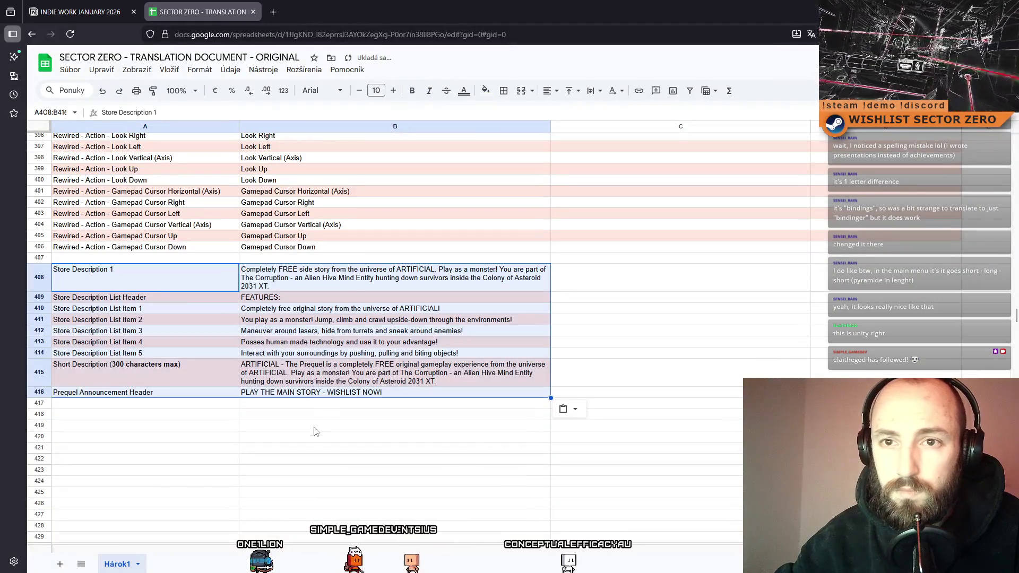
click(175, 260)
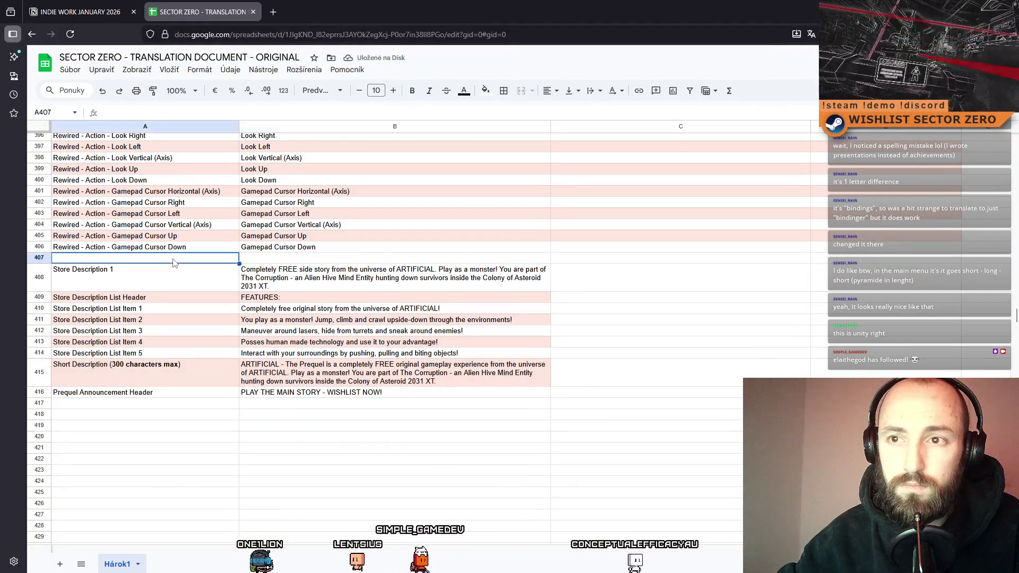
double_click(207, 259)
text(STEAM STORE DESCRIPTION)
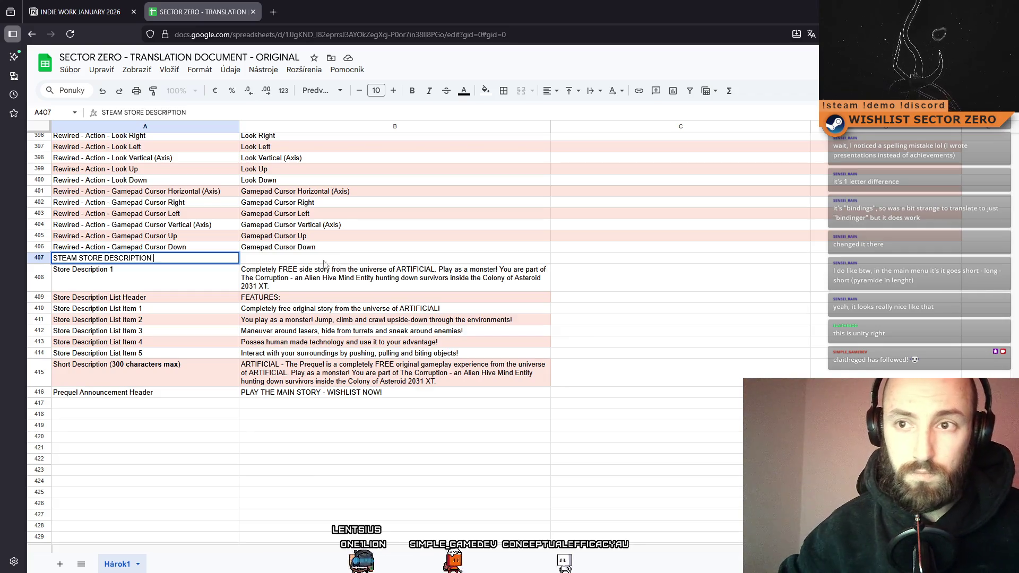
key(Tab)
key(shift+Tab)
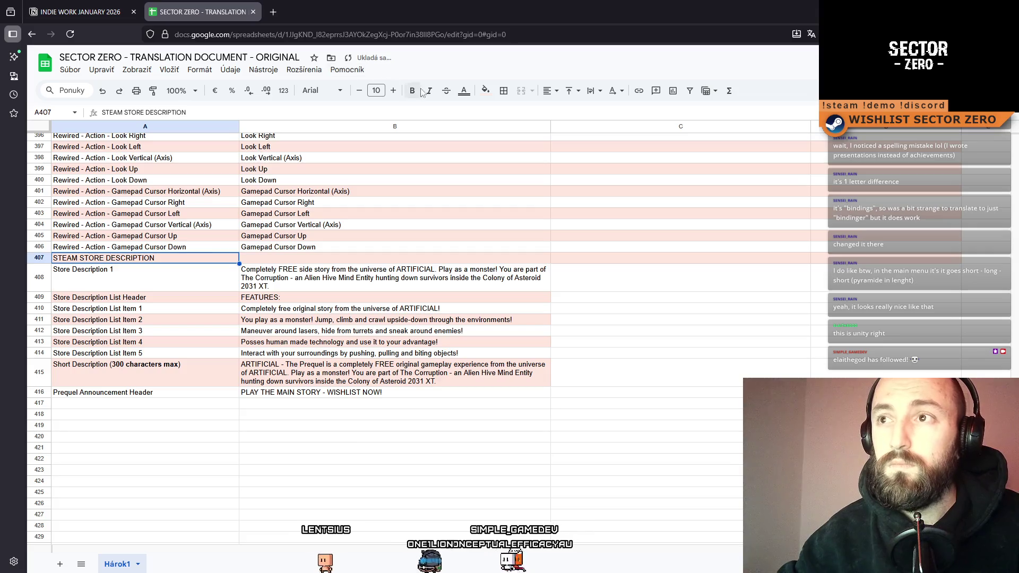
Fill the A407 header cell orange and copy it
click(485, 91)
click(512, 140)
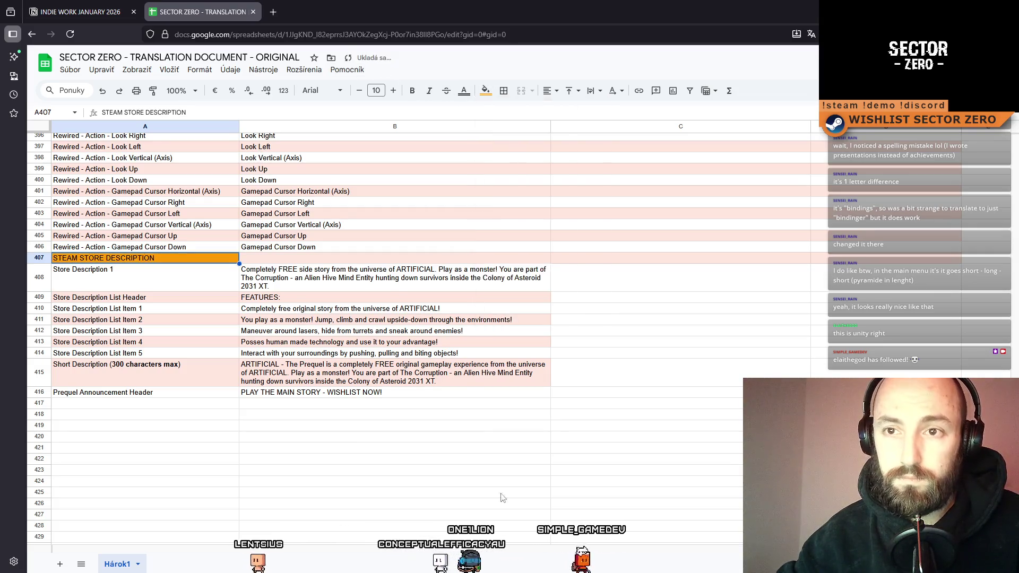
key(ctrl+c)
click(308, 259)
click(274, 12)
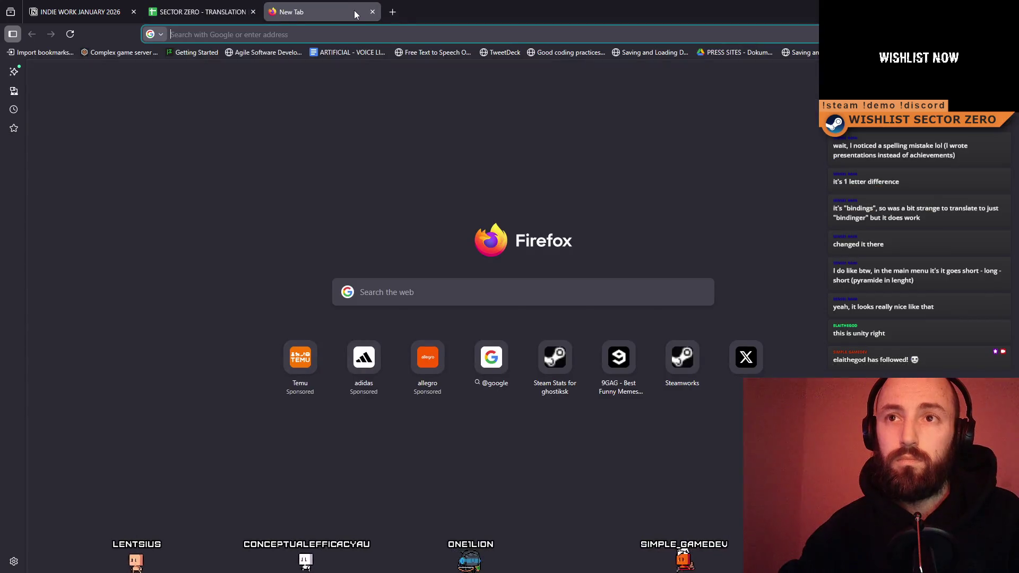
Find the SECTOR ZERO Steam store page via a 'sector zero steam' search and copy its link
text(sector z)
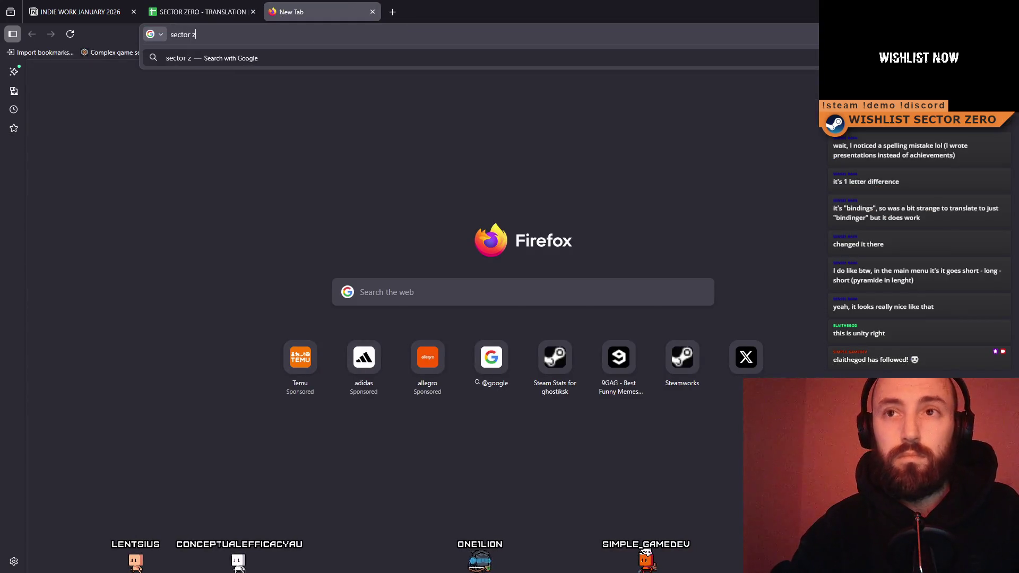
text(ero steam)
key(Return)
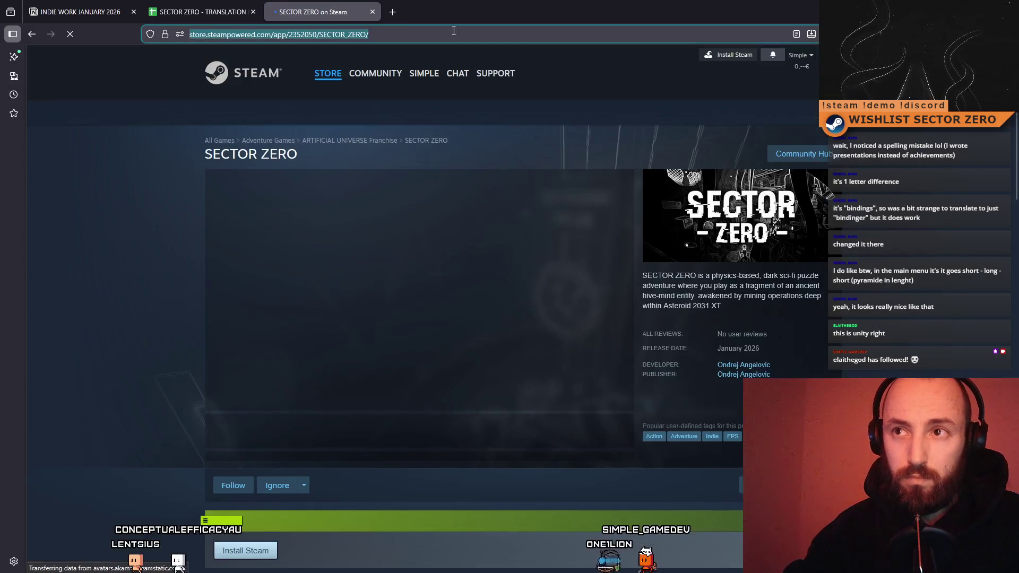
click(373, 12)
double_click(273, 258)
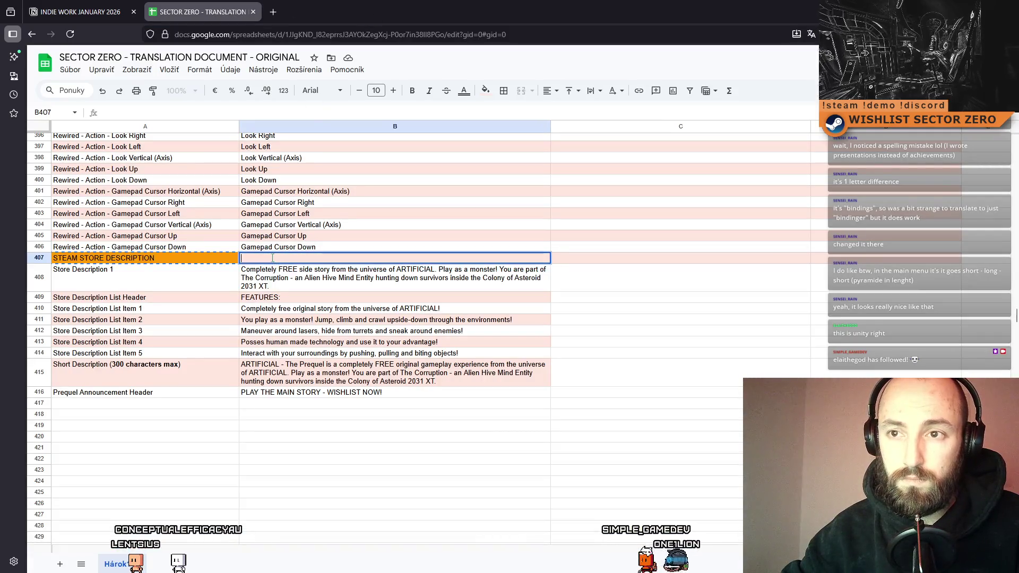
Paste the Steam store link into B407 and fill it orange
key(ctrl+v)
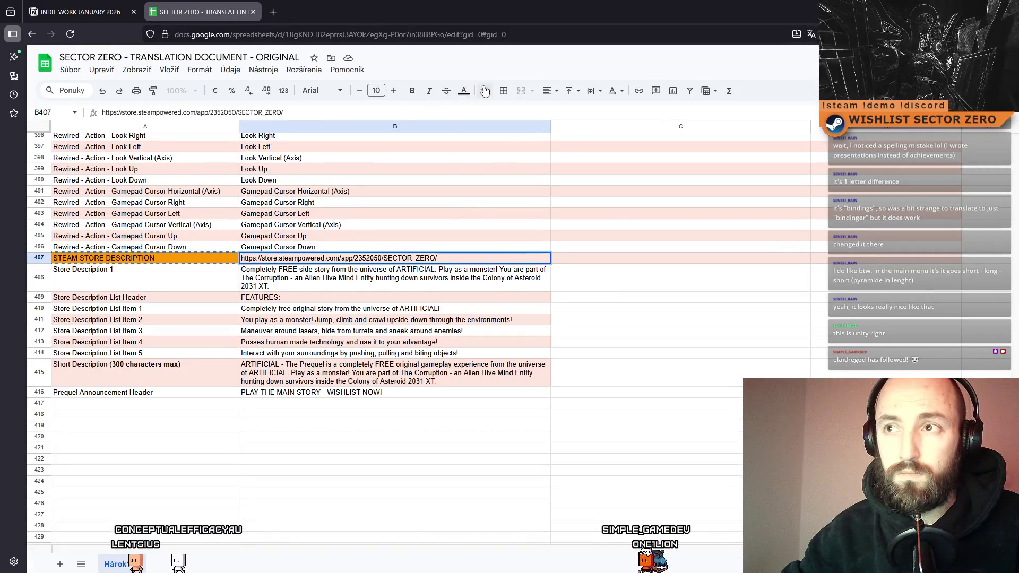
click(485, 91)
click(512, 140)
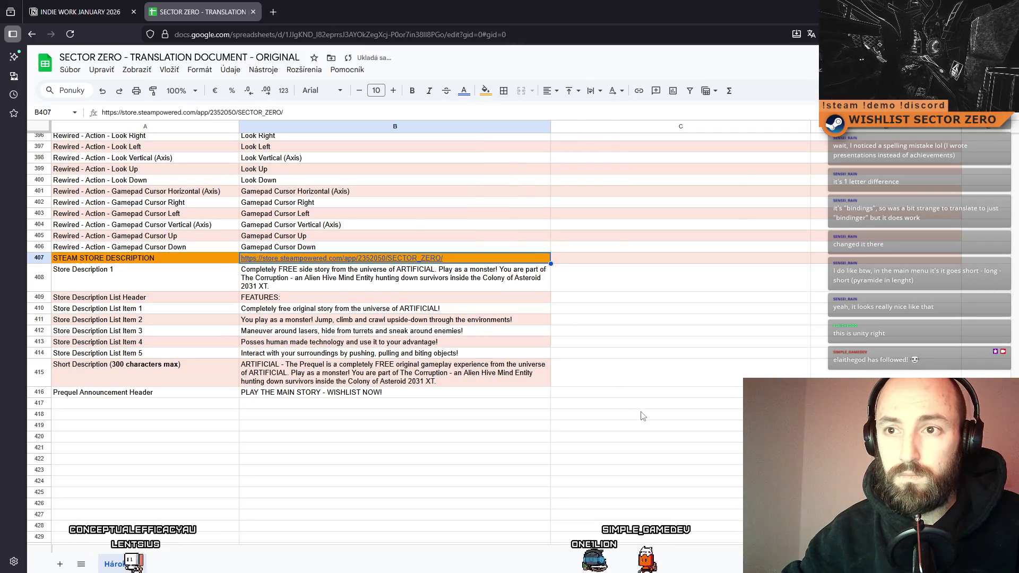
click(639, 416)
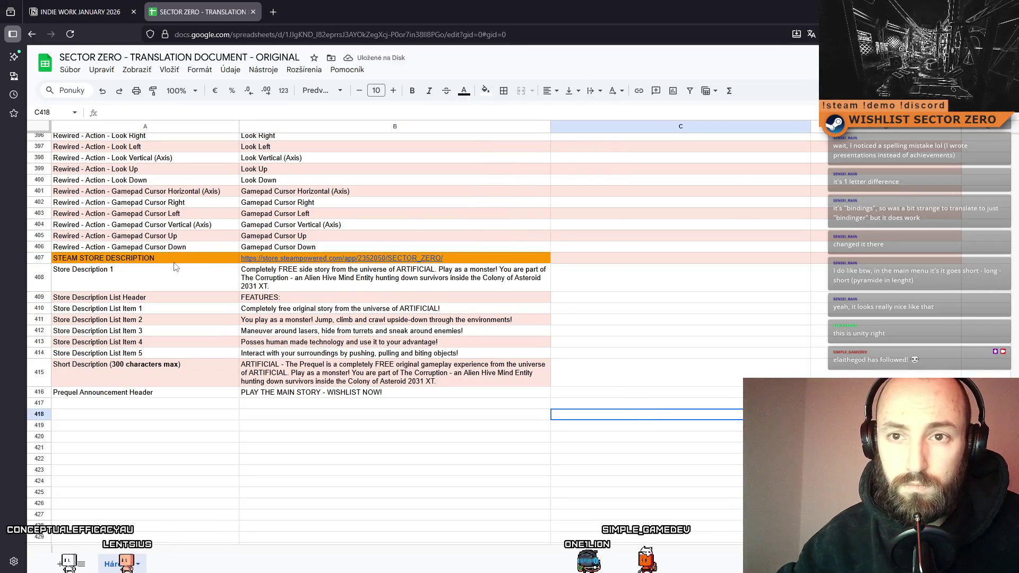
Retitle A407 to 'STEAM STORE DESCRIPTION SECTION' and fill C407:D407 orange
double_click(205, 258)
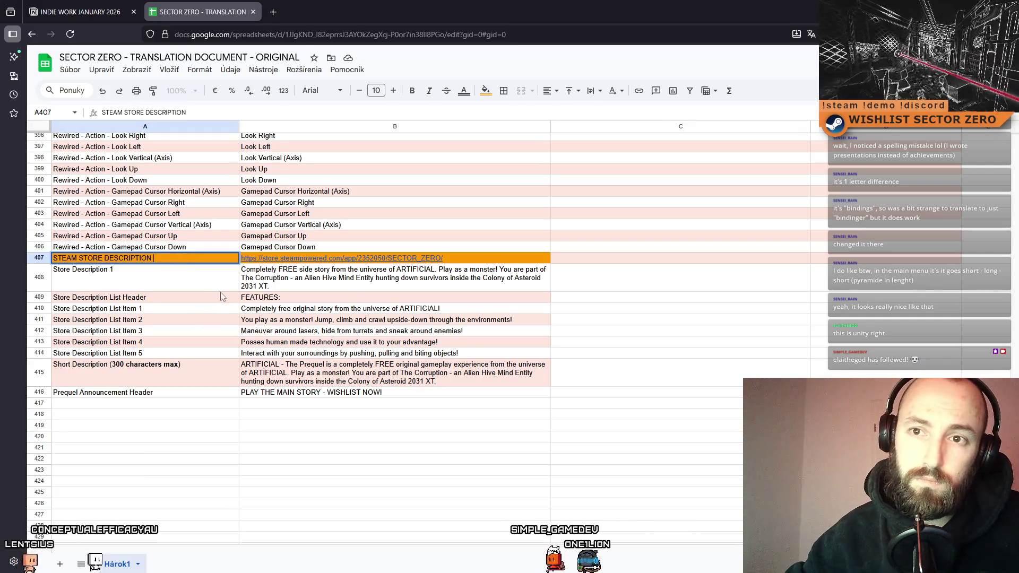
text(SECTION)
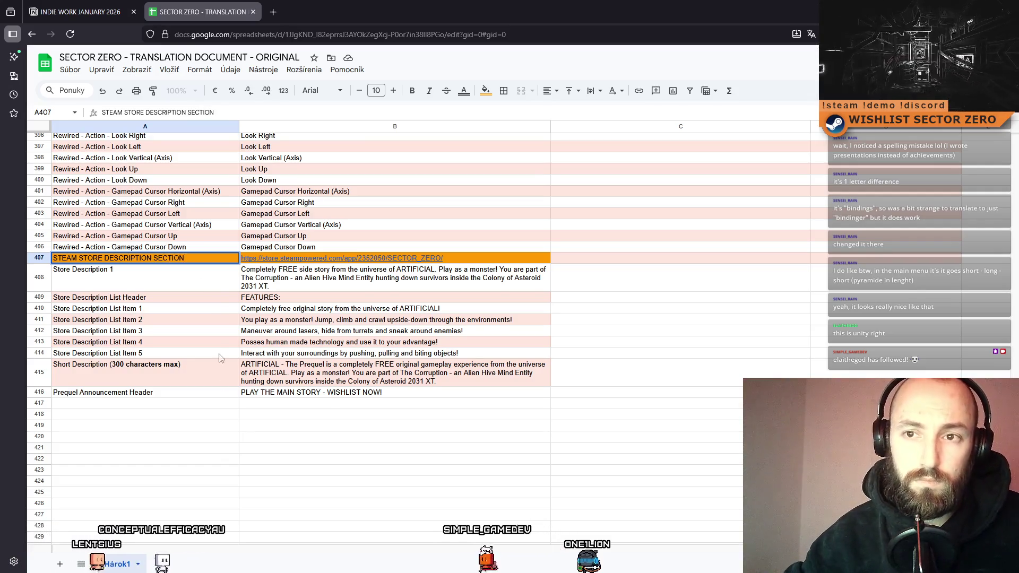
click(395, 470)
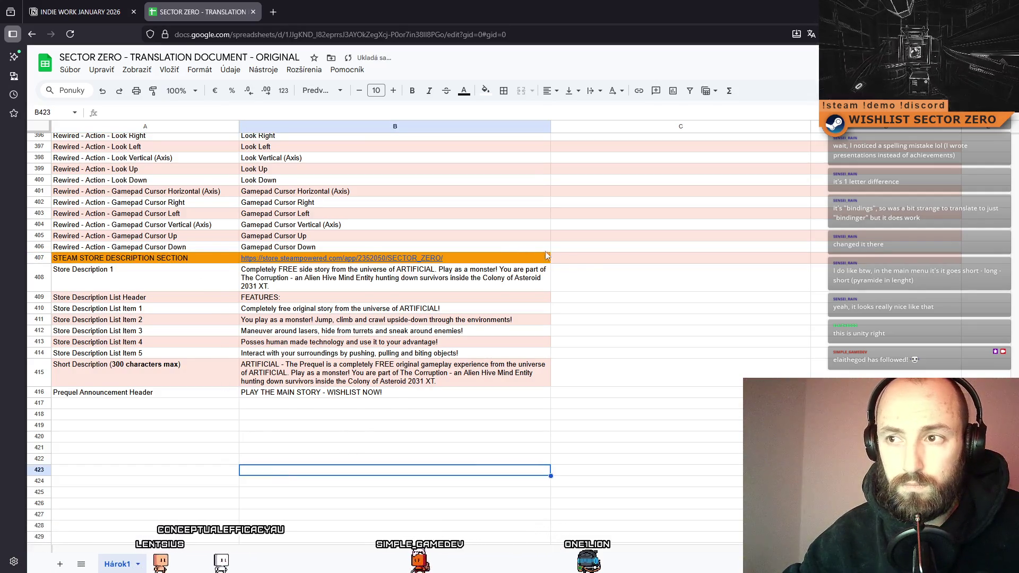
click(756, 261)
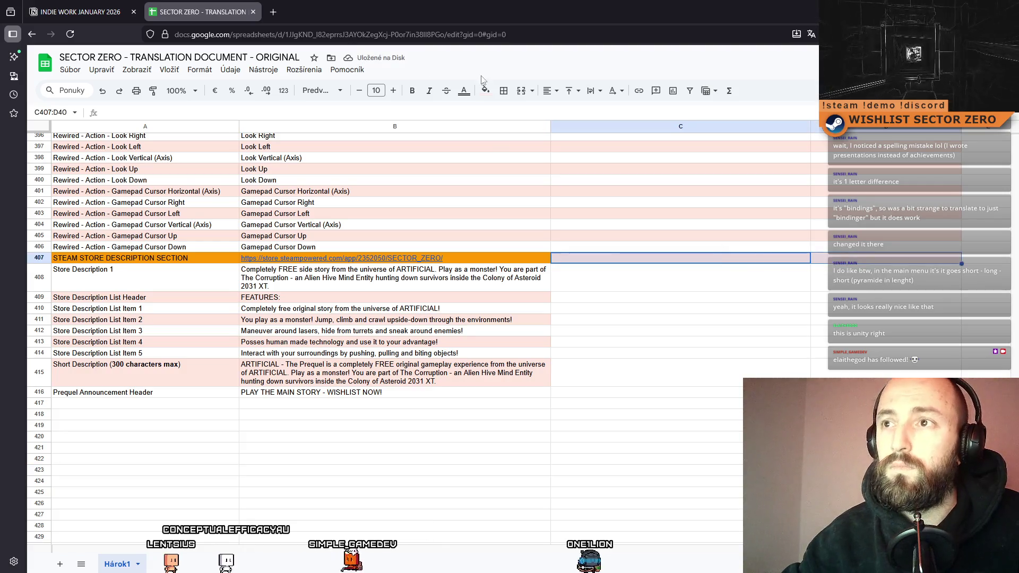
click(485, 91)
click(512, 139)
click(684, 371)
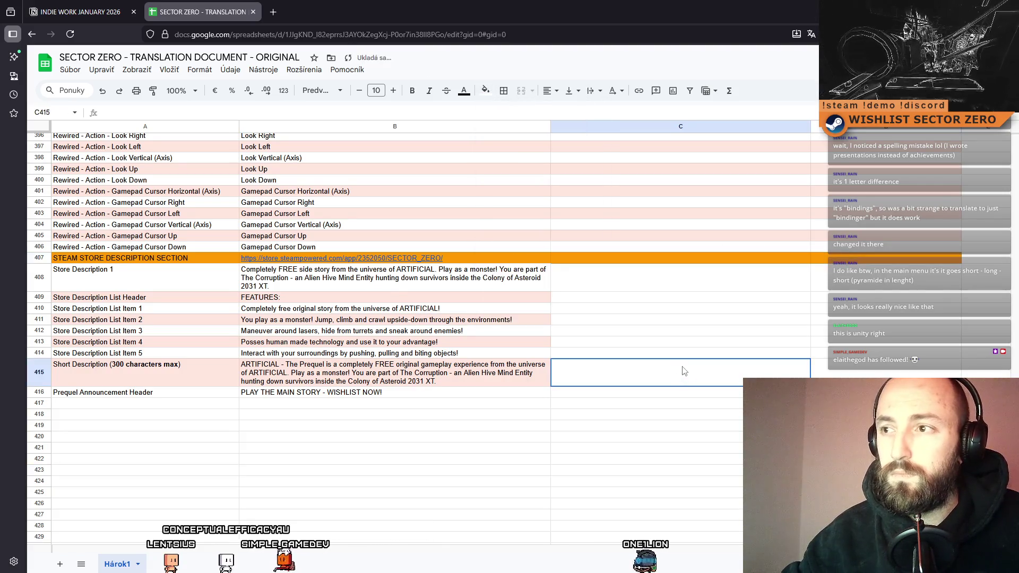
Move the A407:D416 section down one row to start at A408
click(194, 260)
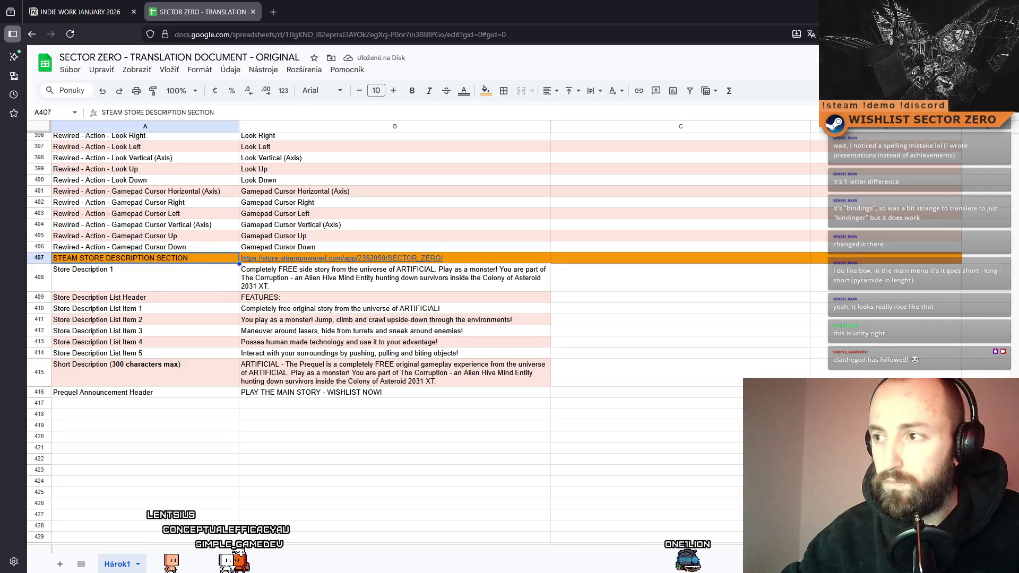
shift+click(876, 393)
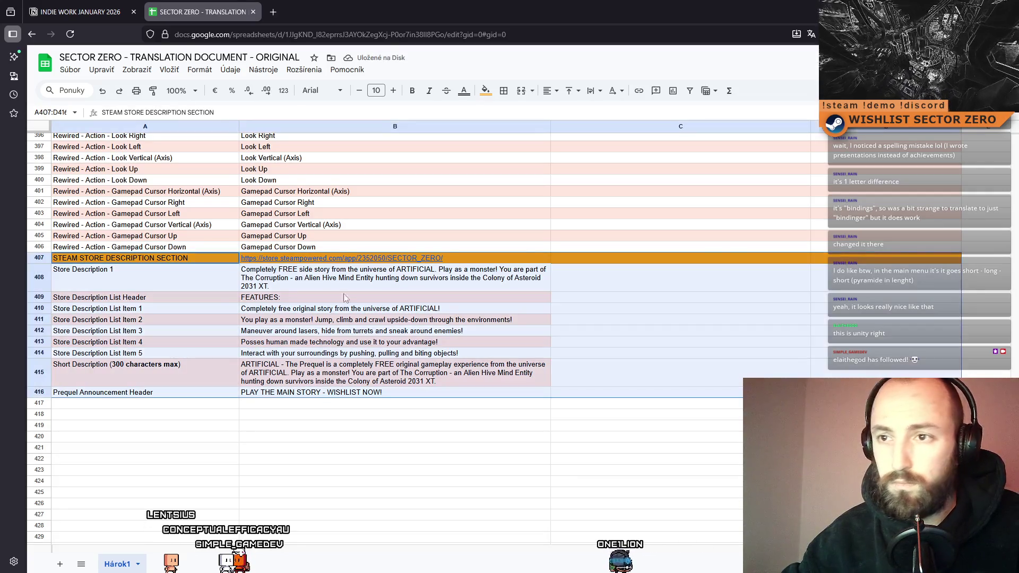
click(166, 274)
key(ctrl+v)
click(627, 467)
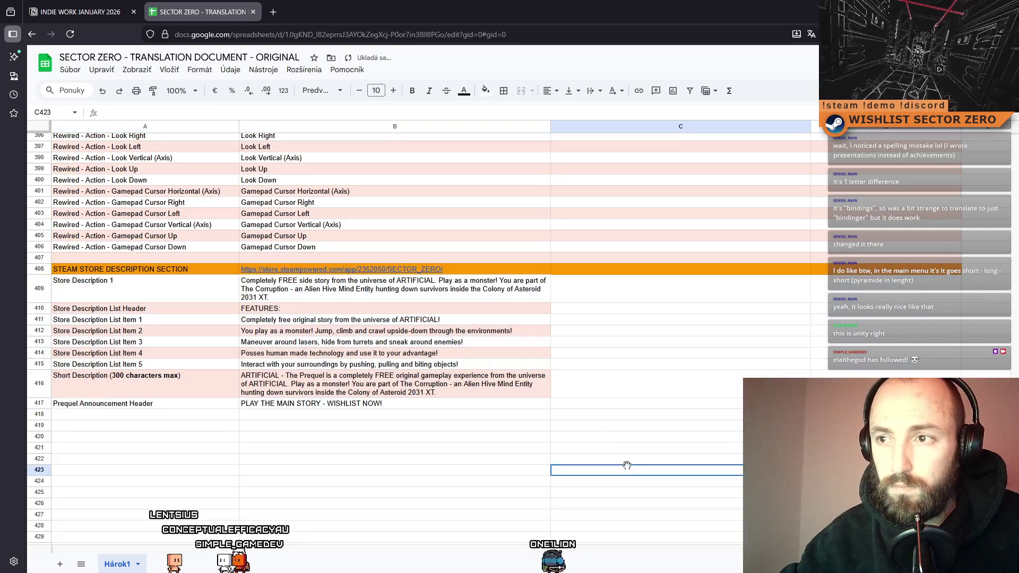
click(605, 287)
click(209, 287)
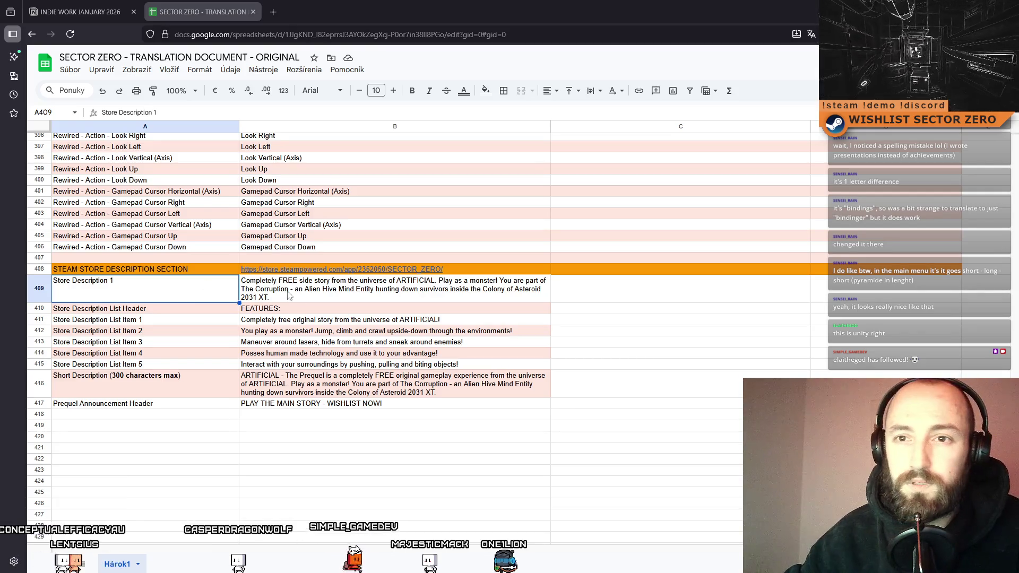
Overwrite the Store Description 1 cell with the new 'SECTOR ZERO is a short, physics-based…' description
click(325, 330)
double_click(325, 293)
key(ctrl+a)
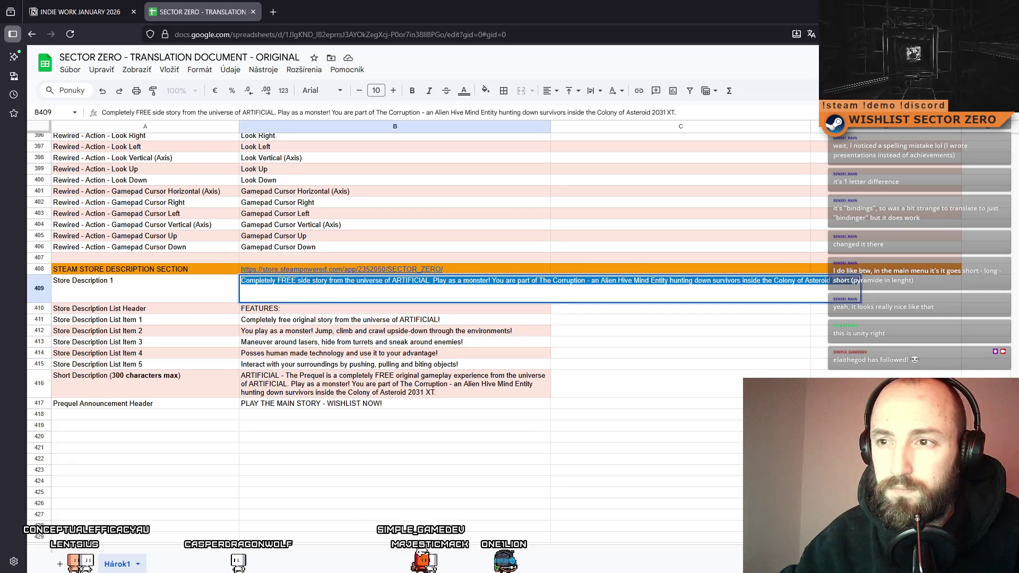
key(ctrl+v)
click(716, 418)
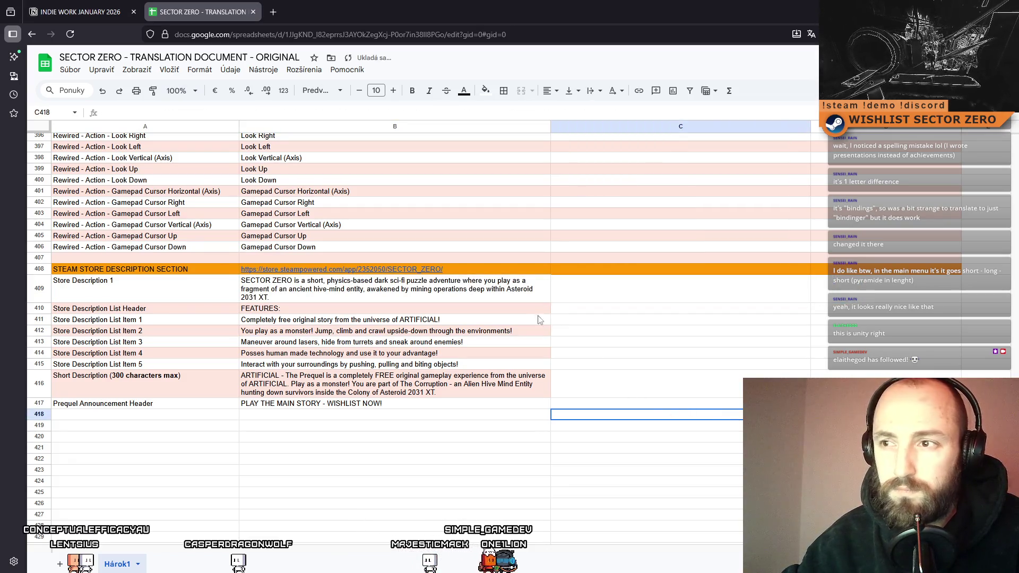
click(231, 313)
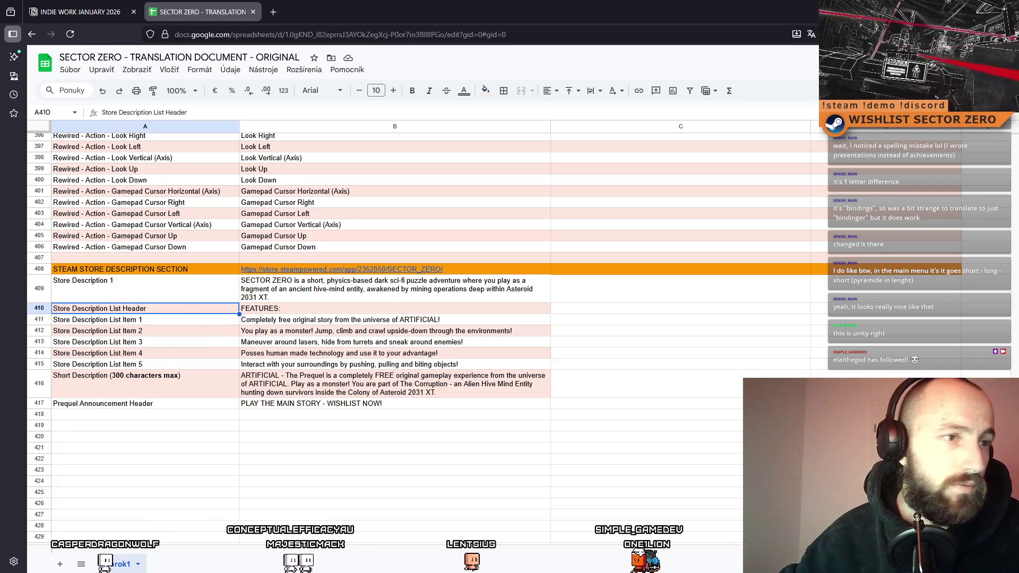
Move the feature list block A410:B417 down to start at row 420
shift+click(444, 409)
drag(551, 313, 553, 424)
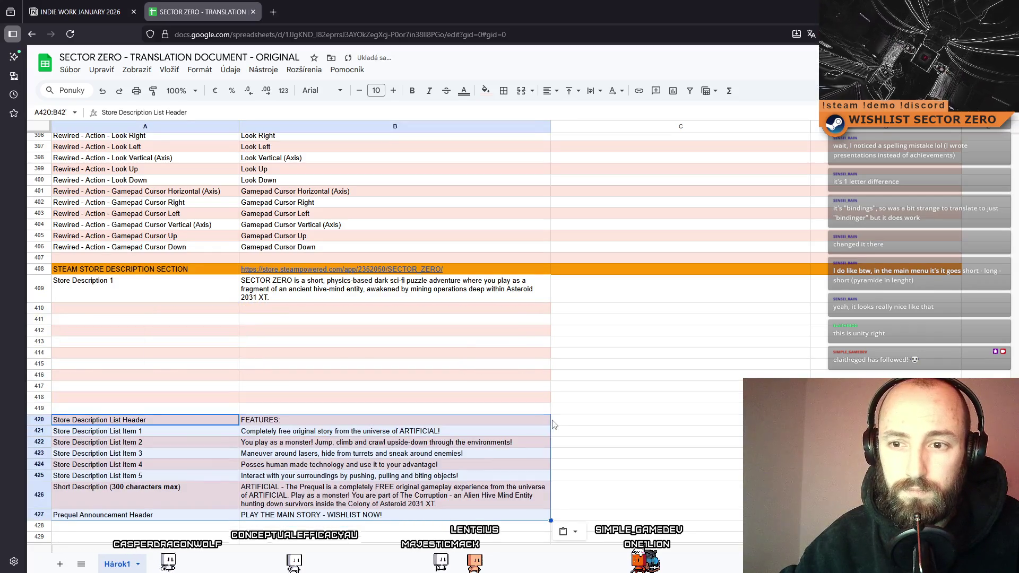
click(554, 424)
Label cell A410 'Store Section 1 Header'
double_click(128, 306)
text(Store)
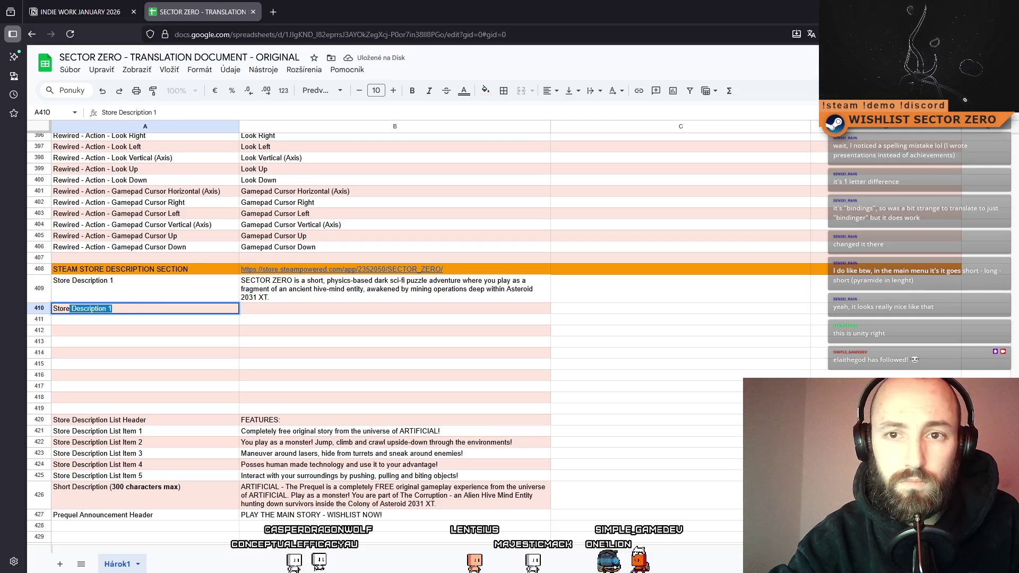
text(Header 1)
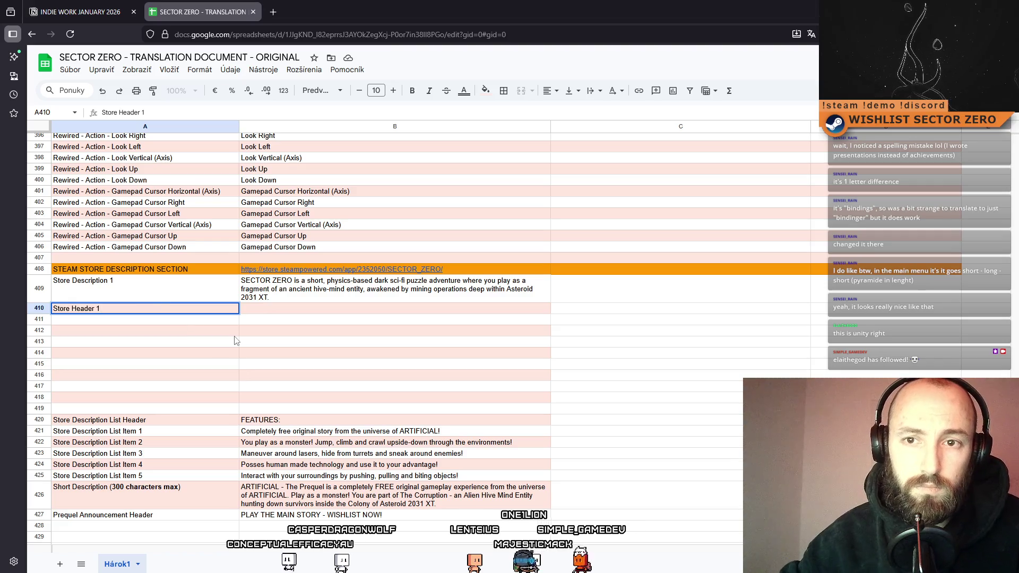
key(Return)
key(Up)
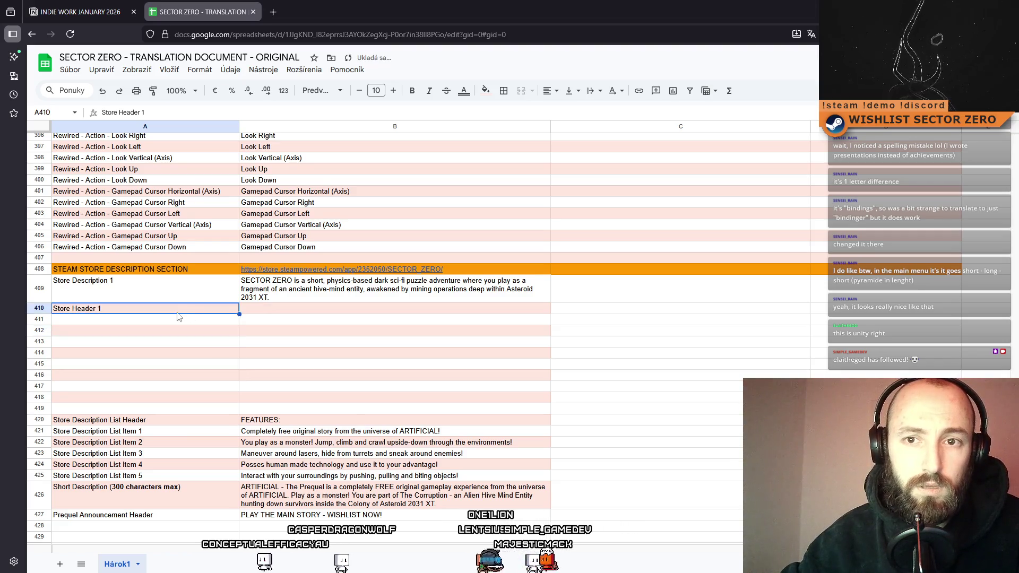
key(Return)
key(ctrl+c)
key(Return)
double_click(161, 321)
key(ctrl+v)
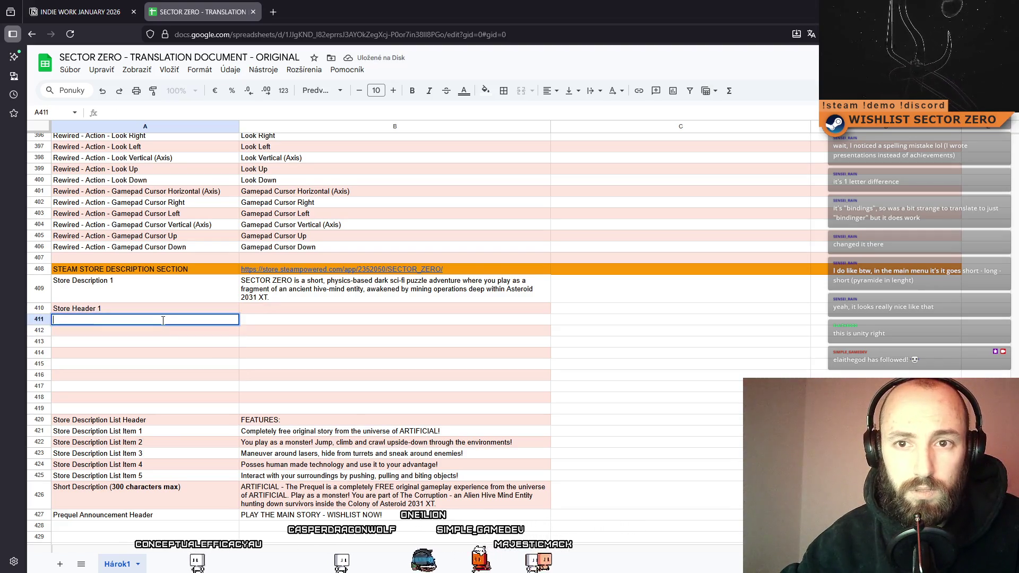
key(BackSpace)
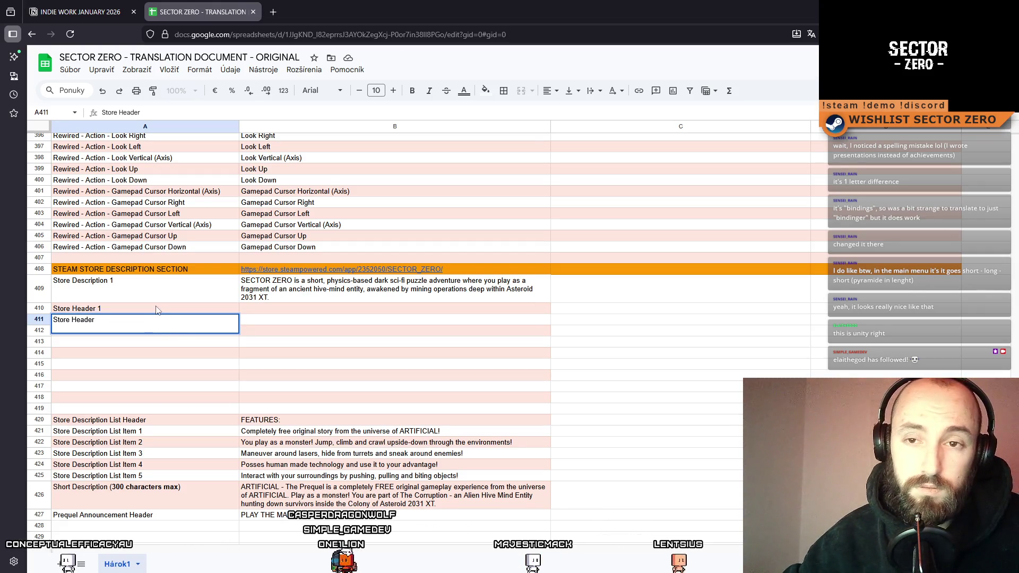
double_click(102, 307)
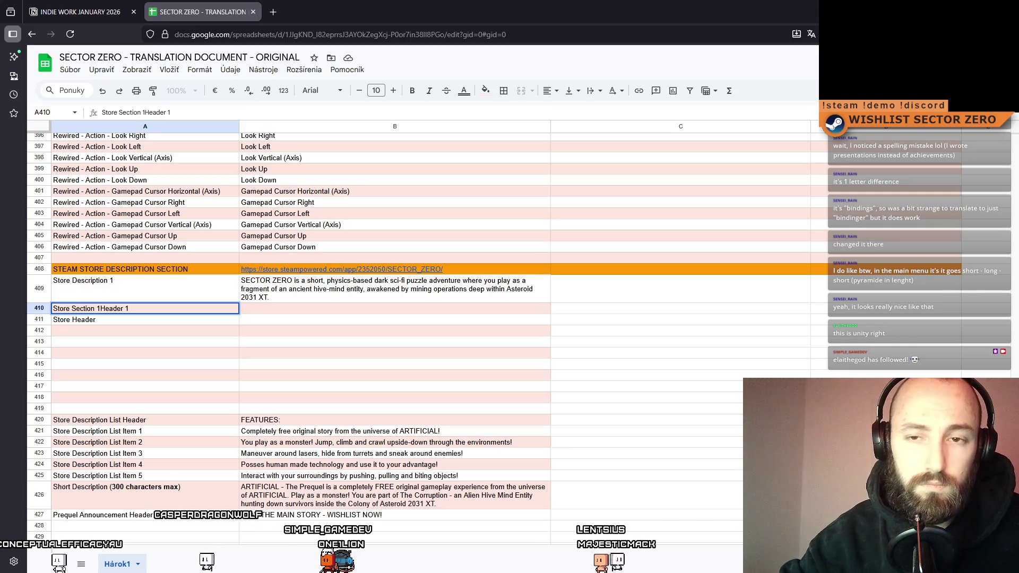
key(BackSpace)
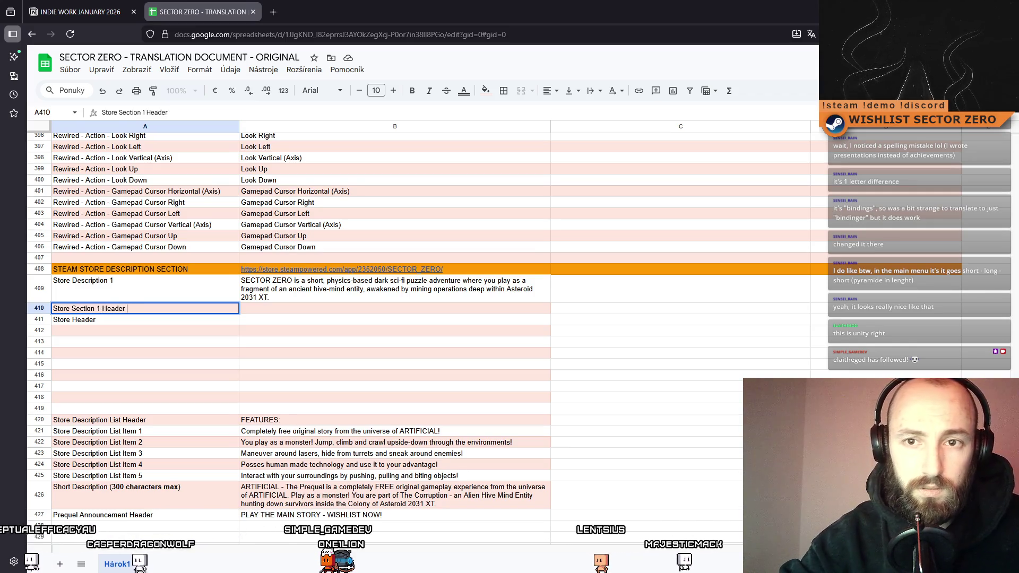
key(Return)
Copy the label into A411 and change it to 'Store Section 1 Description'
click(132, 310)
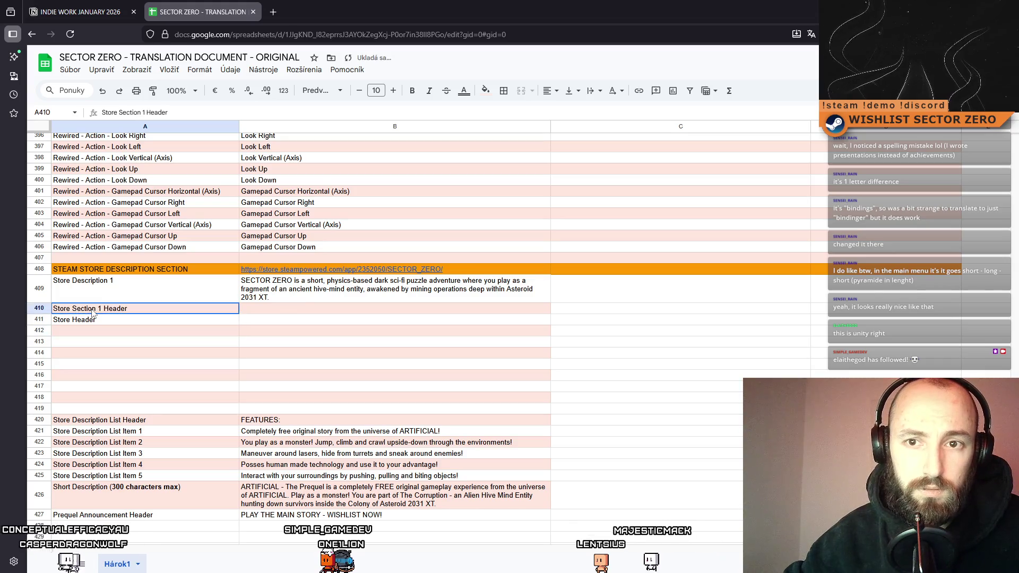
key(ctrl+c)
click(130, 320)
key(ctrl+v)
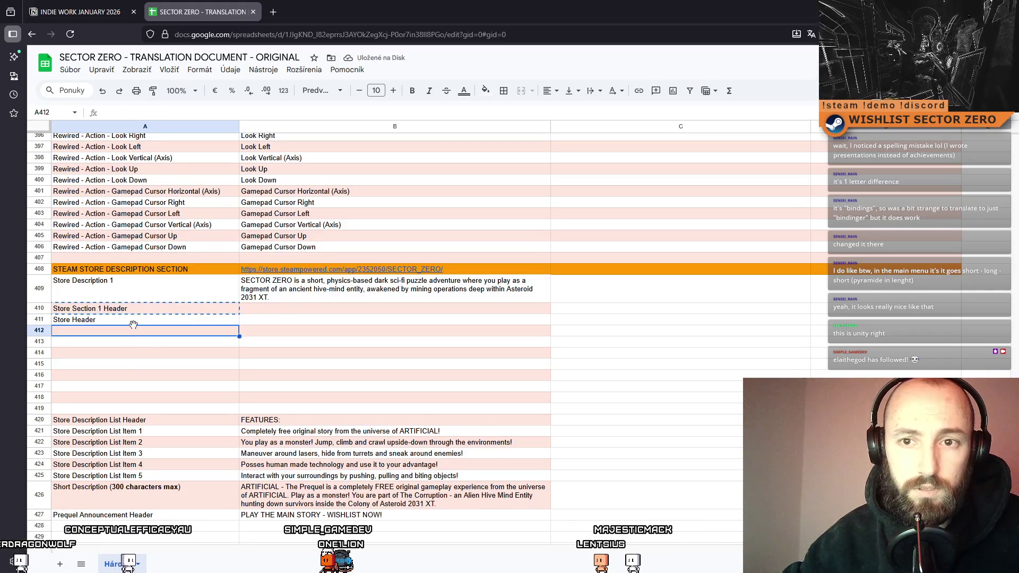
double_click(142, 320)
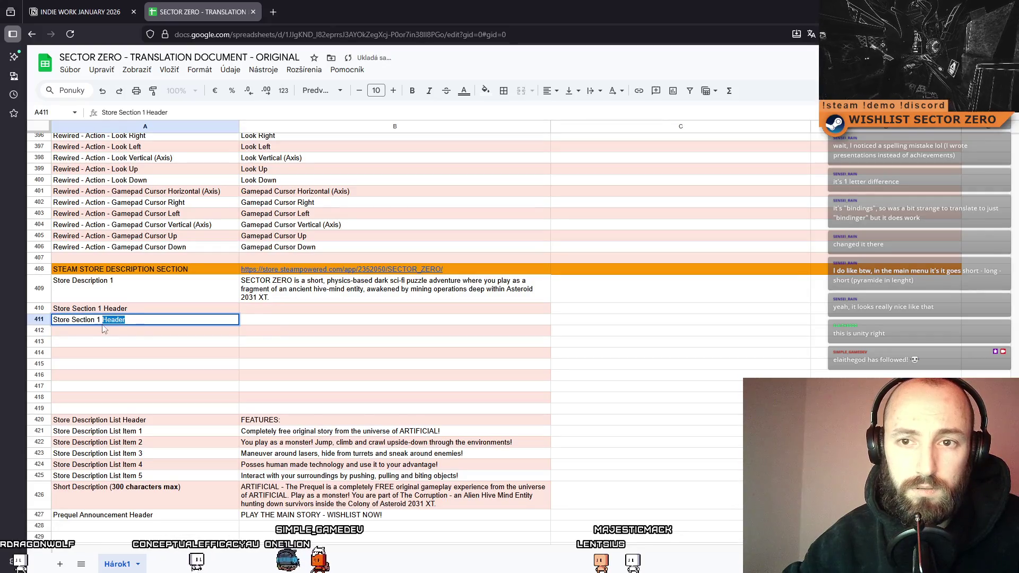
text(Des)
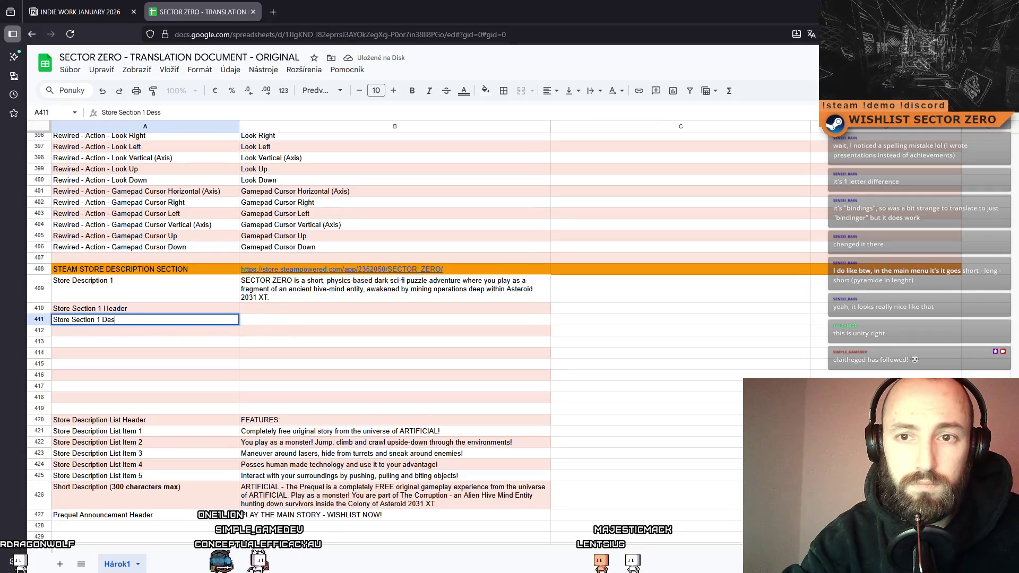
text(cription)
click(503, 333)
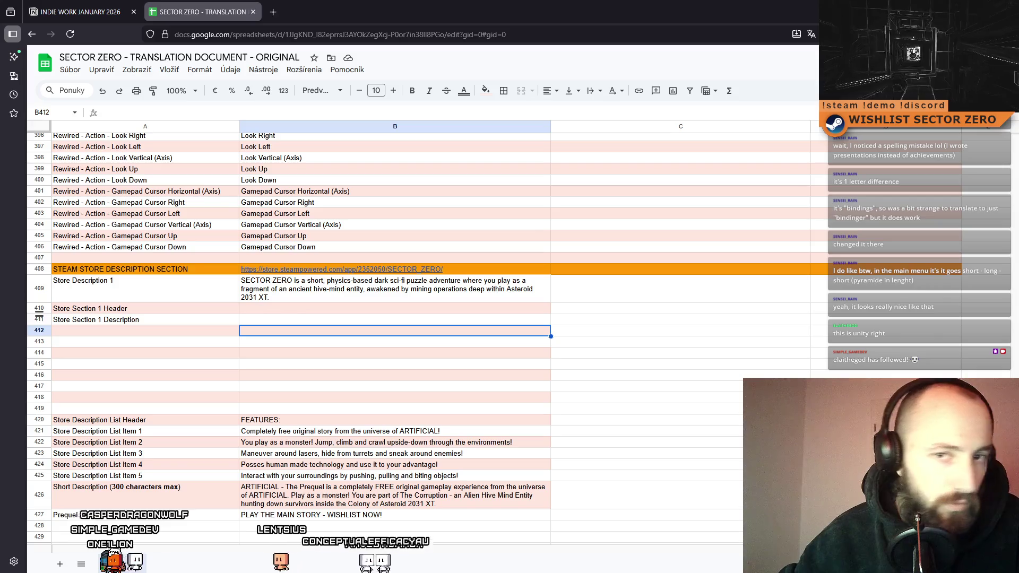
Copy the Section 1 Header/Description label pair into rows 412–413, 414–415 and 416–417
drag(106, 308, 106, 320)
key(ctrl+c)
click(106, 331)
key(ctrl+v)
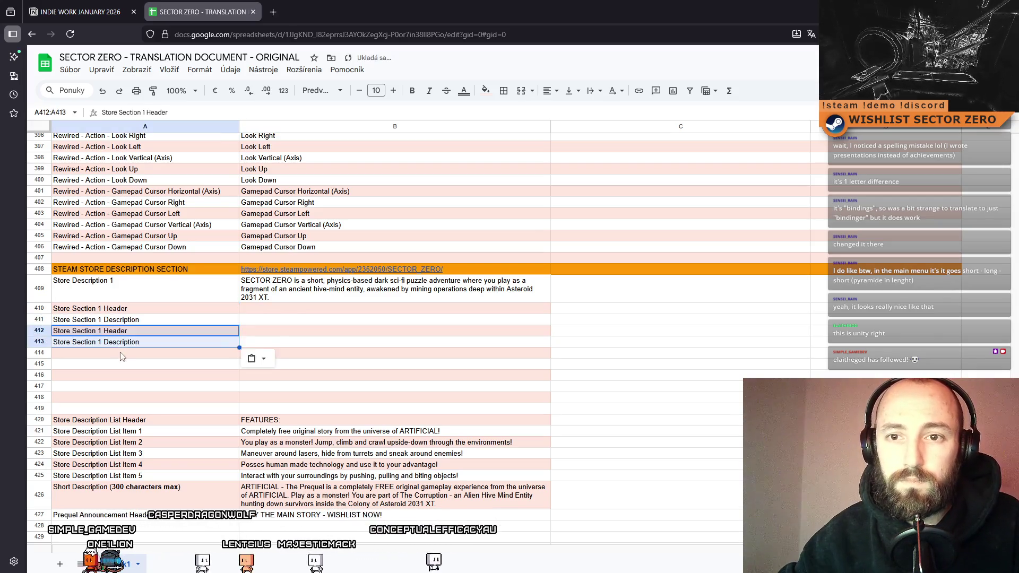
click(115, 353)
key(ctrl+v)
click(115, 375)
key(ctrl+v)
Renumber the labels in A412 and A413 to Store Section 2 Header and Description
double_click(101, 331)
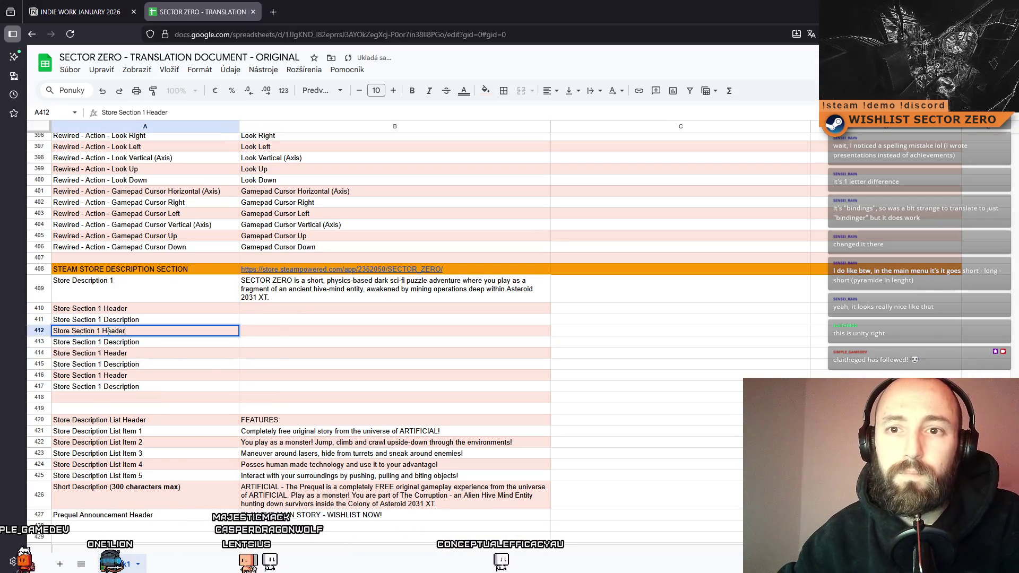
key(BackSpace)
text(2)
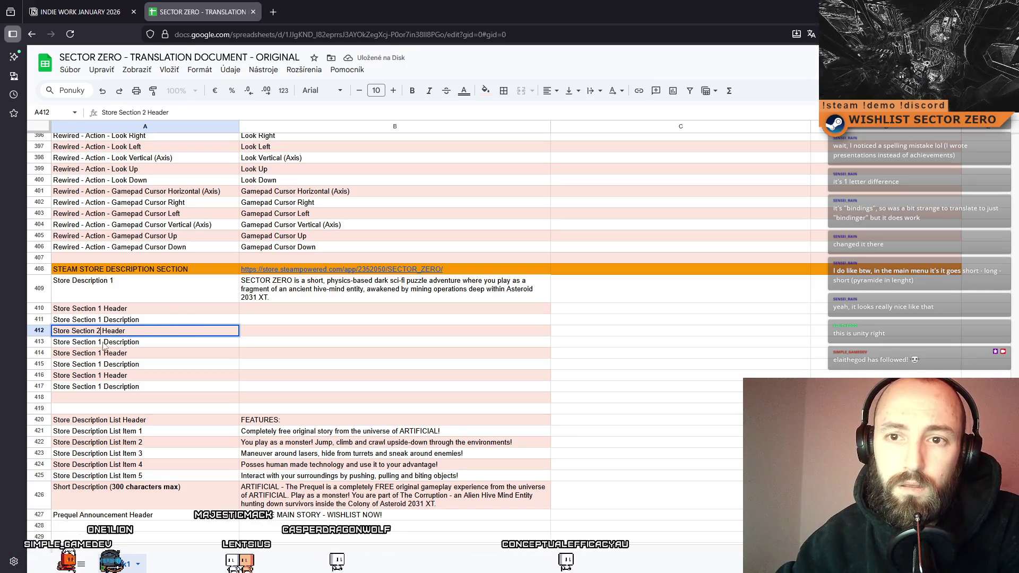
click(100, 342)
double_click(100, 342)
key(BackSpace)
text(2)
click(104, 354)
text(3)
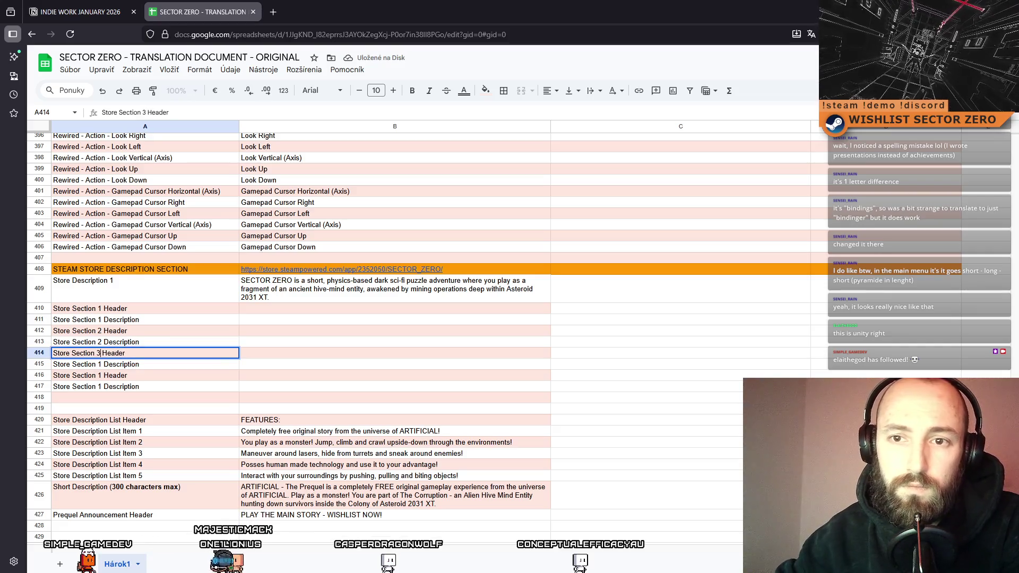
Renumber the labels in A416 and A417 to Store Section 4 Header and Description
click(106, 366)
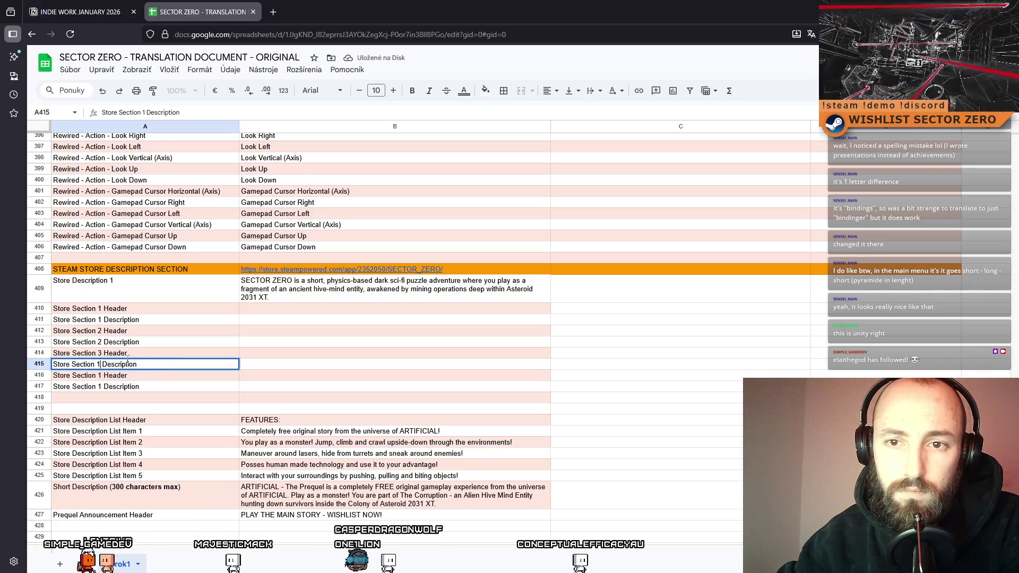
text(3)
double_click(100, 375)
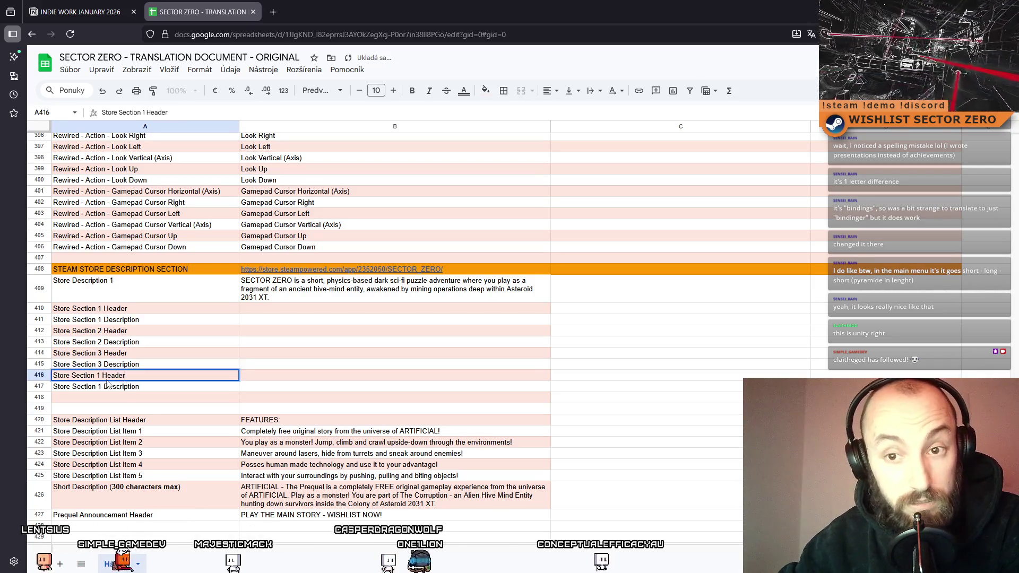
key(BackSpace)
text(4)
click(108, 386)
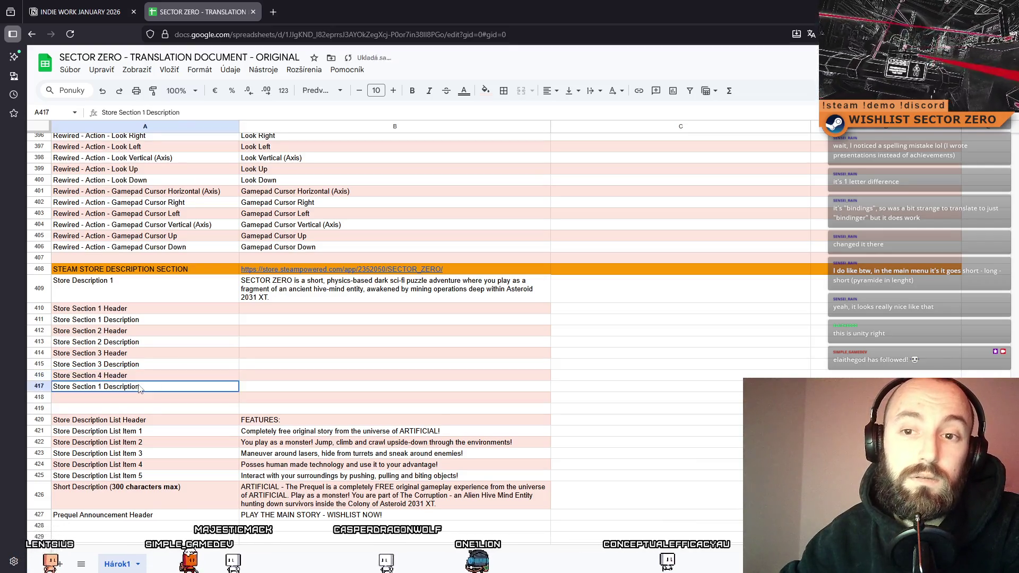
key(BackSpace)
text(4)
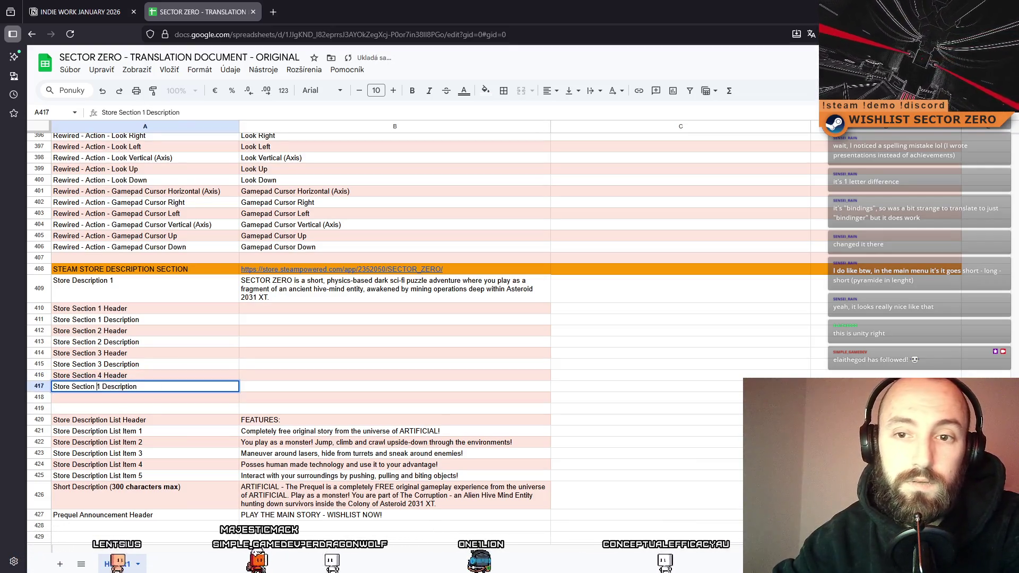
key(Return)
click(395, 342)
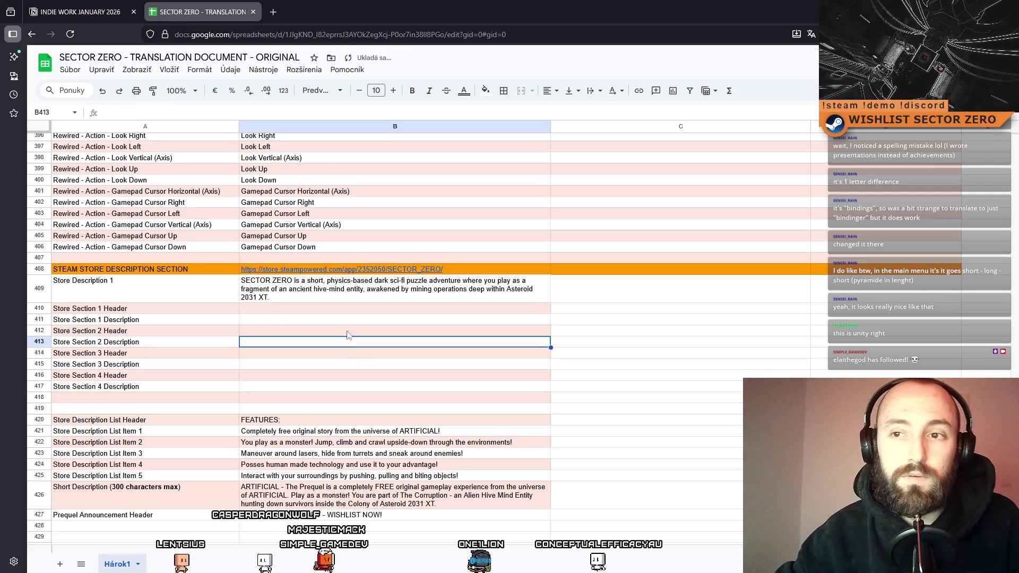
Enter DEEP INSIDE AN ASTEROID as the Section 1 header and DRIFTING THROUGH SPACE as the Section 2 header
click(395, 289)
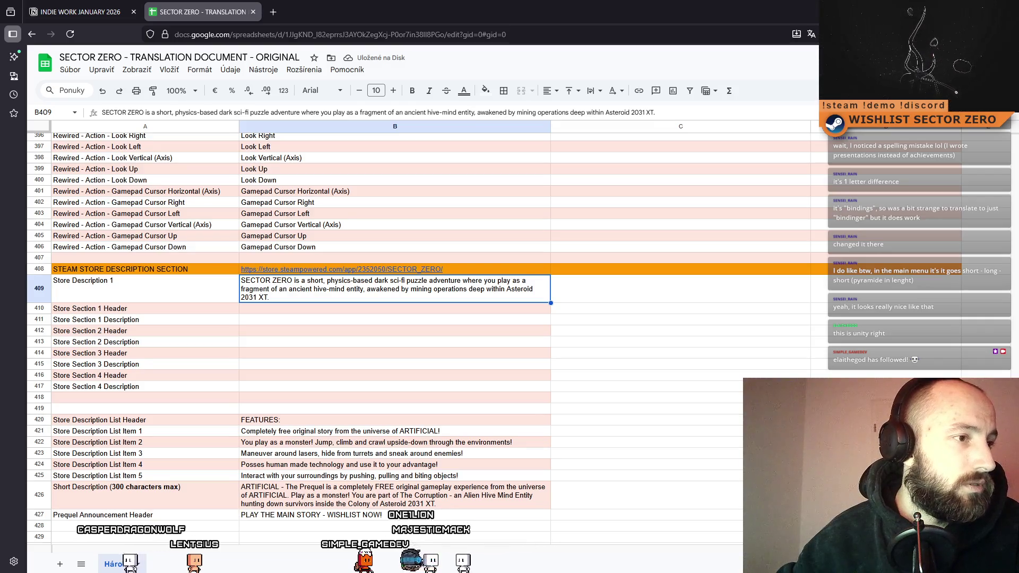
click(452, 370)
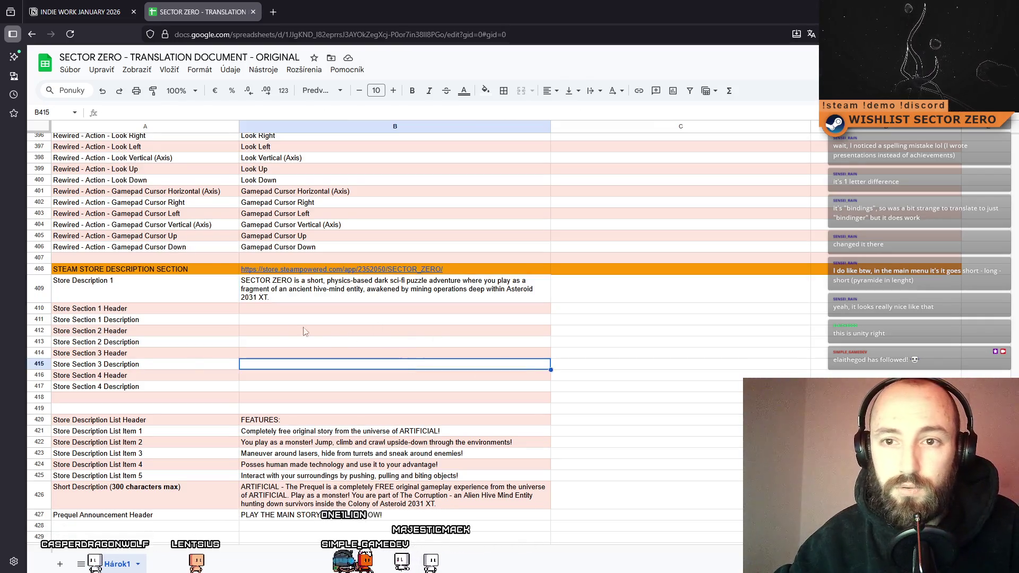
click(282, 311)
text(D)
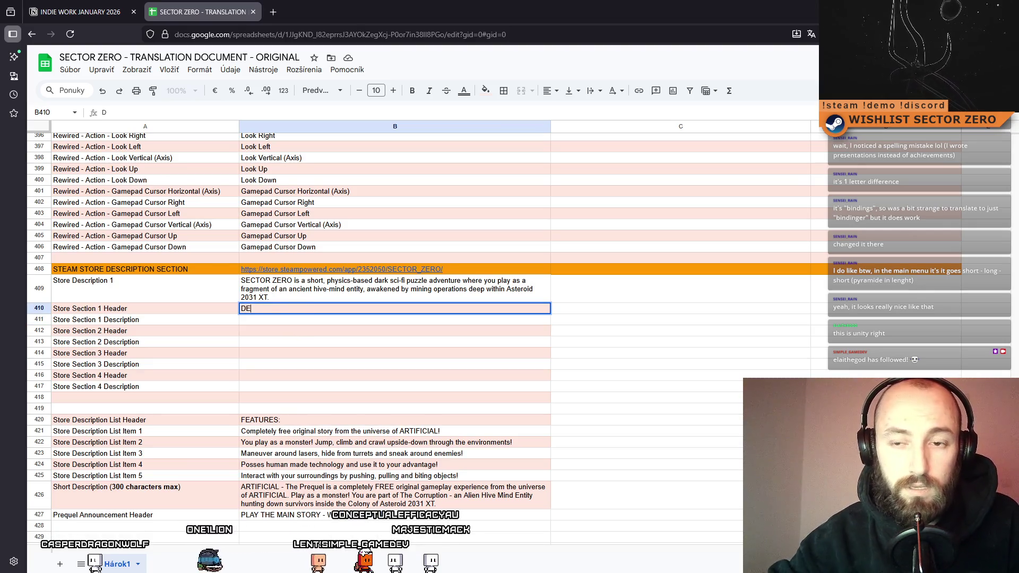
text(EP INSIDE AN ASTEROID)
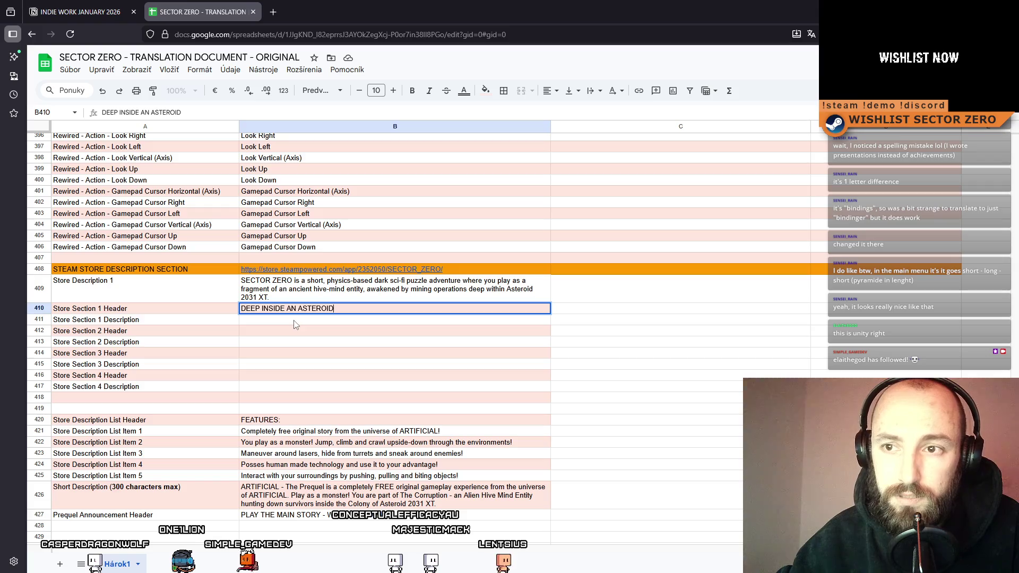
key(Return)
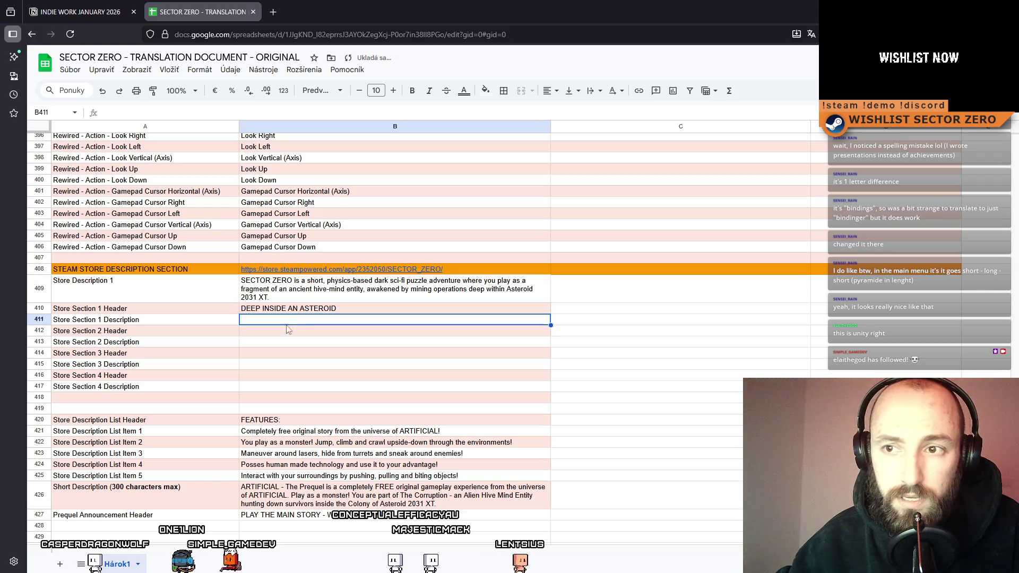
key(Down)
text(D)
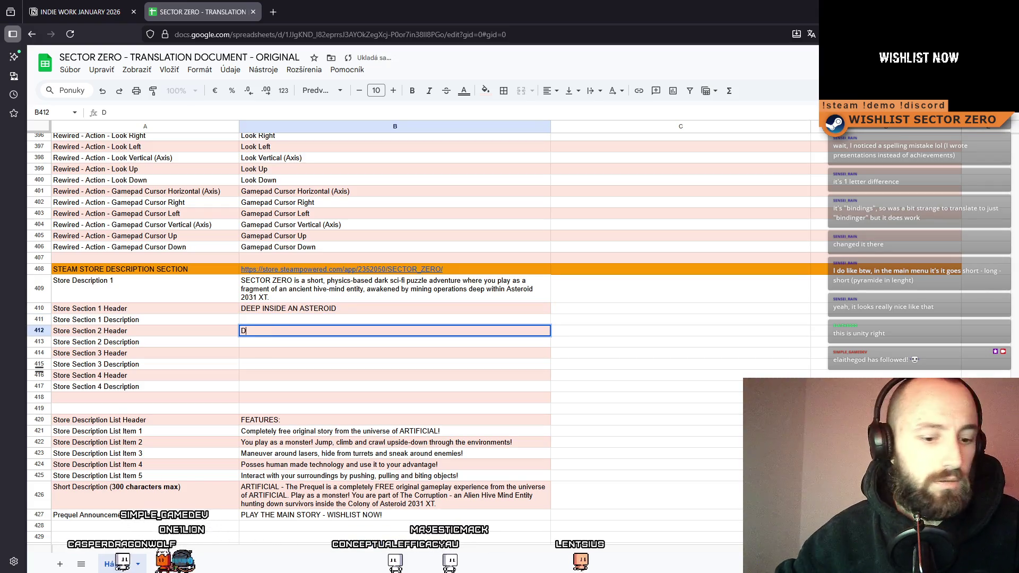
text(RIFTING TH)
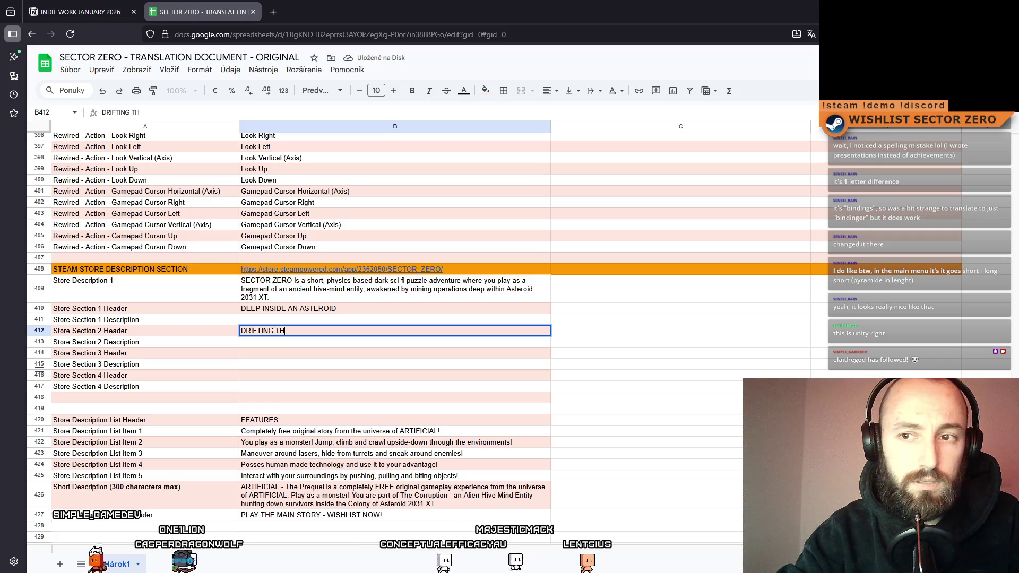
text(ROUGH SPACE)
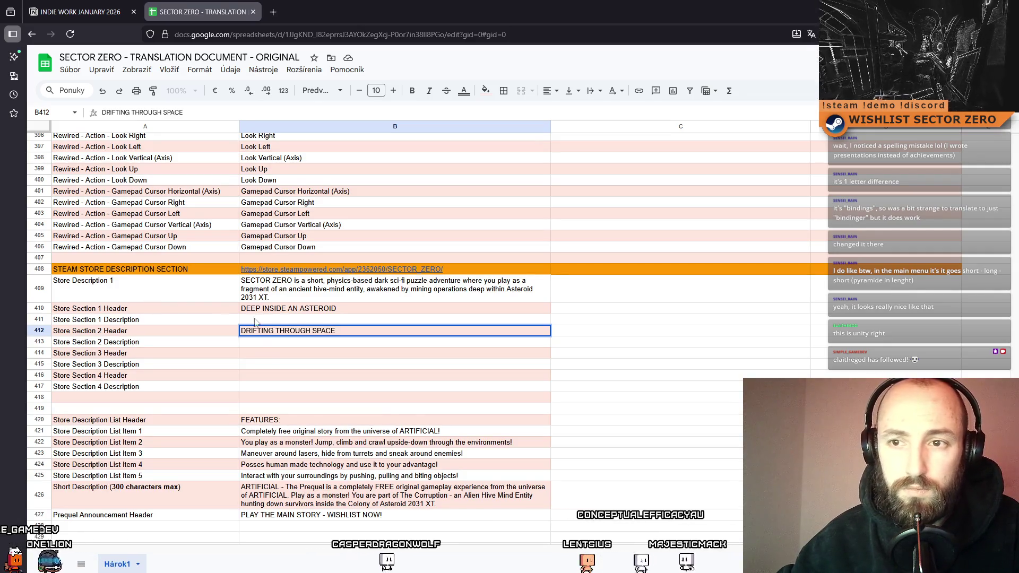
Add the Section 3 and 4 headers, ending with SOMETHING HAS AWOKEN, and paste the Section 1 description into B411
click(266, 352)
text(T)
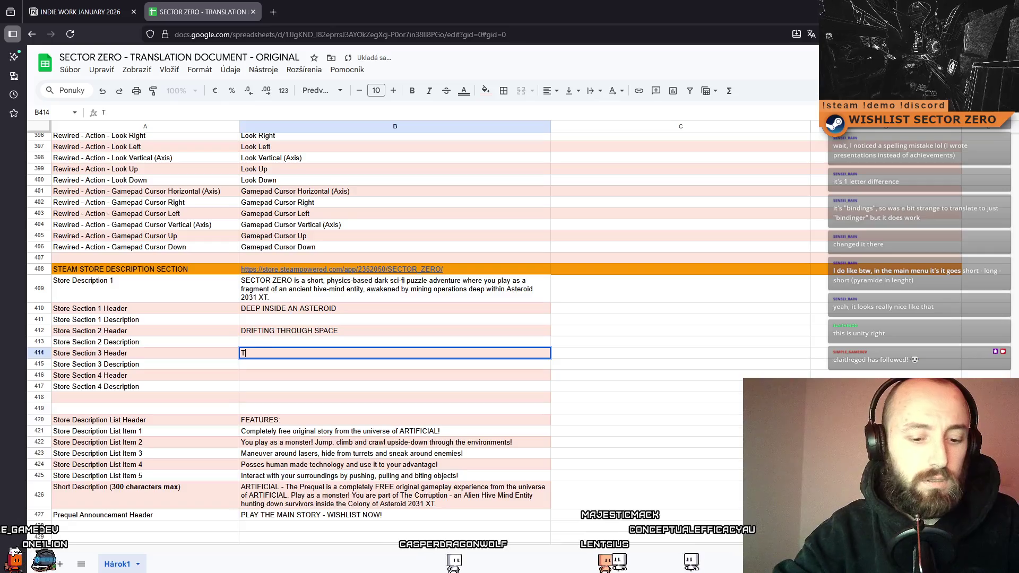
text(HEY HAD DUG TOO DEEP)
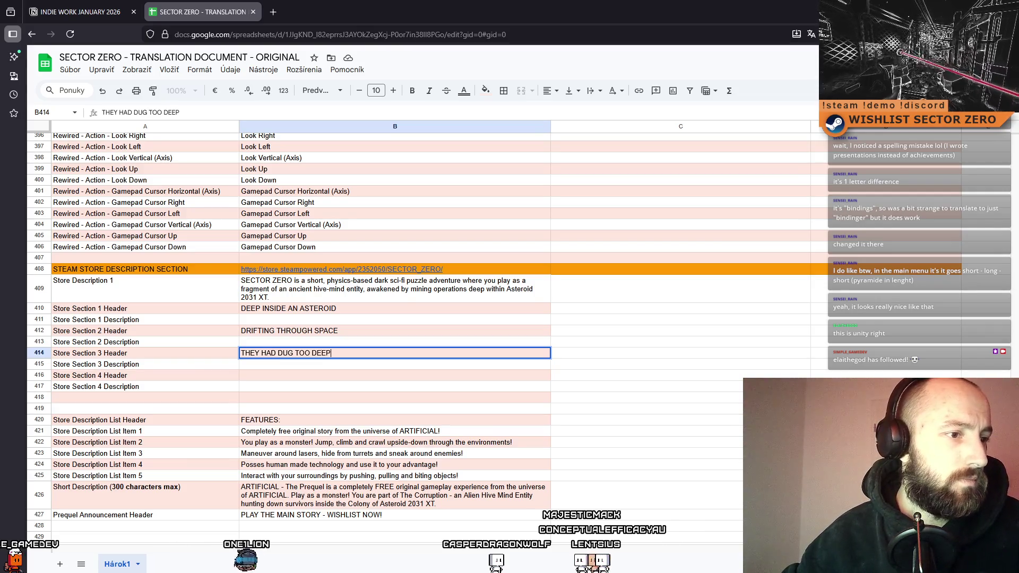
click(290, 376)
text(SOMETHING HAS AWOKEN)
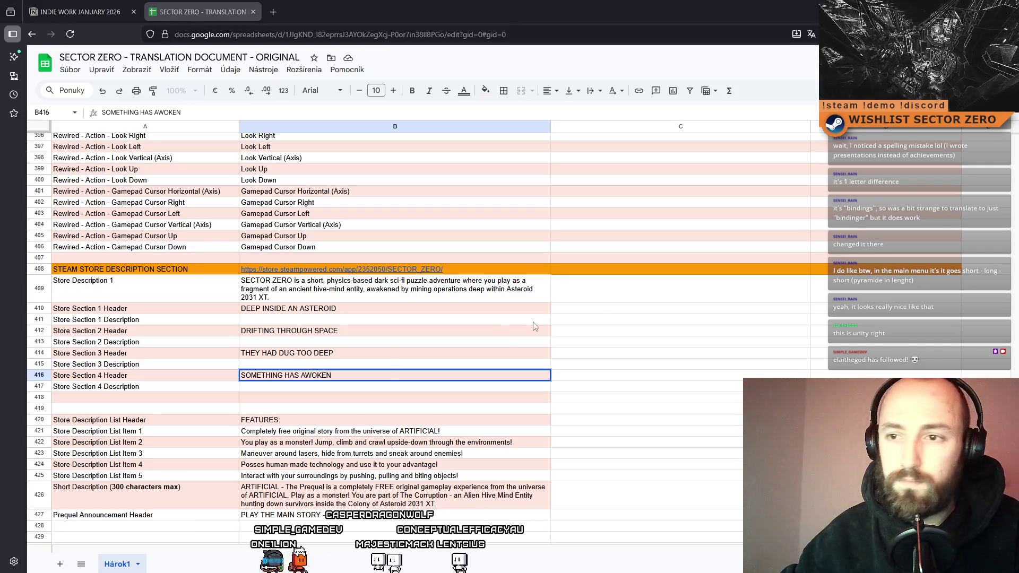
click(330, 319)
key(ctrl+v)
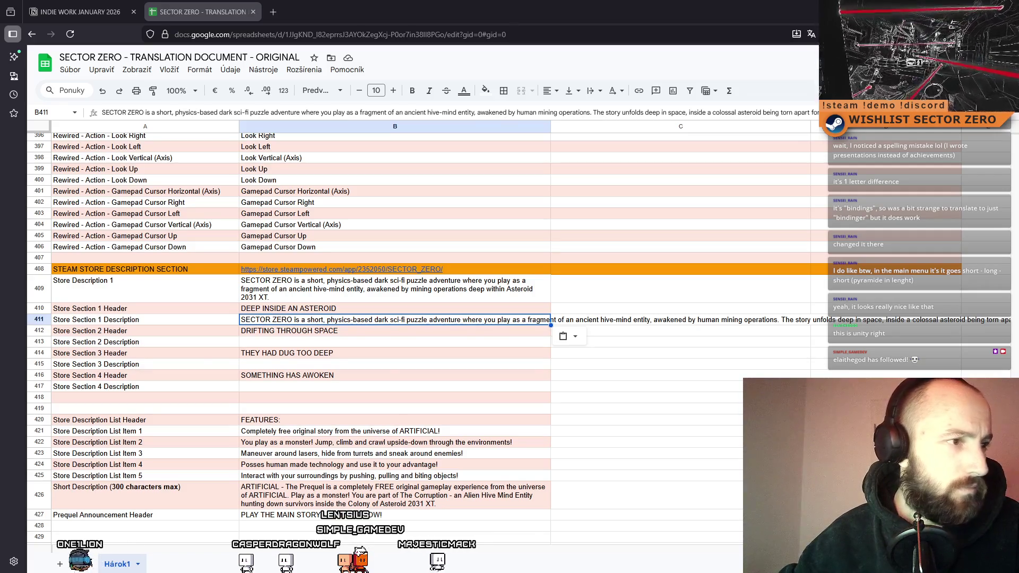
Paste the Section 2 description into B413 as plain, non-italic text
click(321, 344)
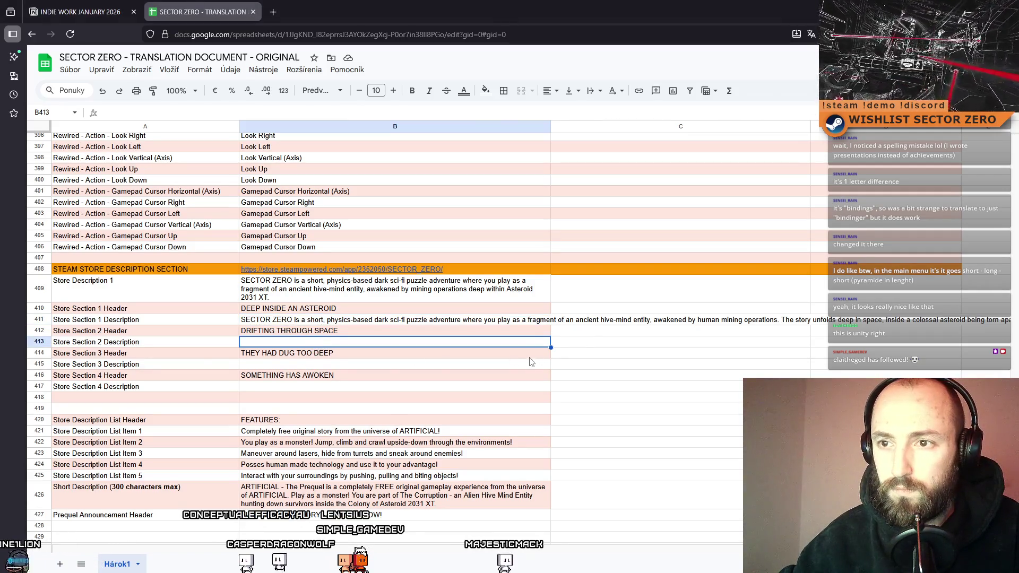
key(ctrl+v)
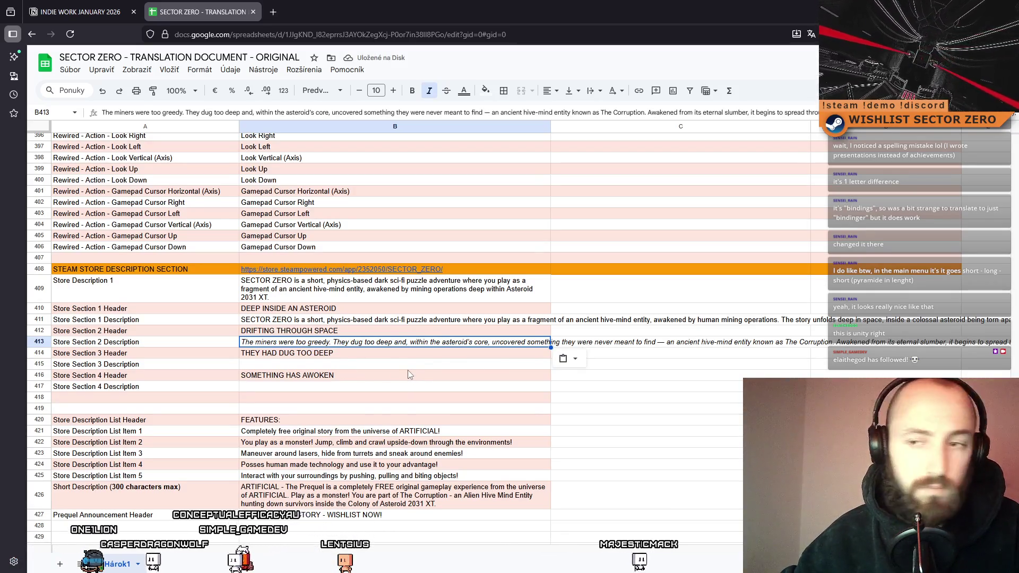
key(ctrl+z)
double_click(372, 344)
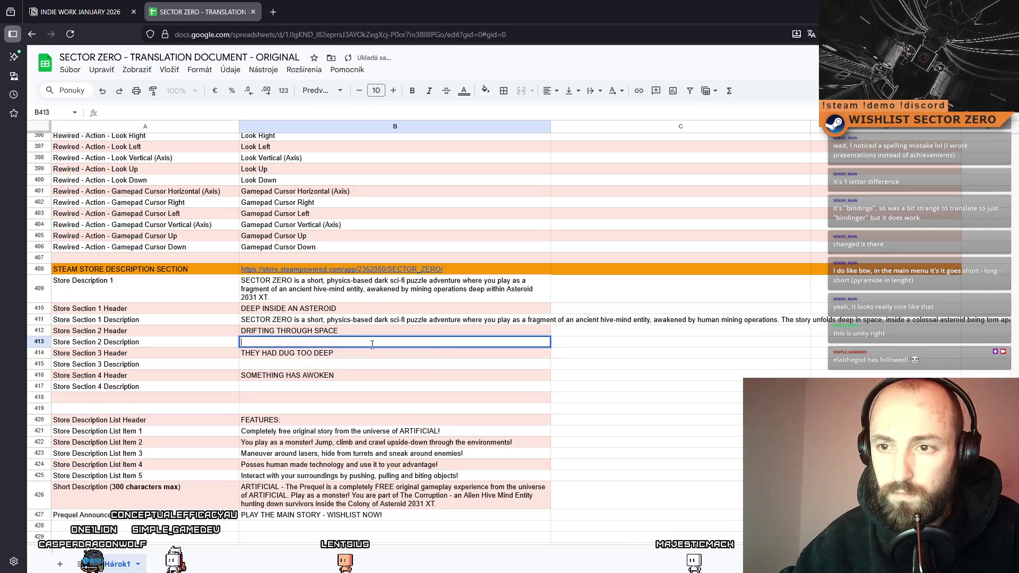
text(The miners were too greedy. They dug too deep and, within the asteroid's core, uncovered something they were never meant to find — an ancient hive-mind entity known as The Corruption. Awakened from its eternal slumber, it begins to spread through the station's systems, its dark tendrils twisting metal, machinery, and minds alike.)
key(Return)
Fill in the Section 3 description in B415
key(Up)
key(Up)
key(Up)
key(Return)
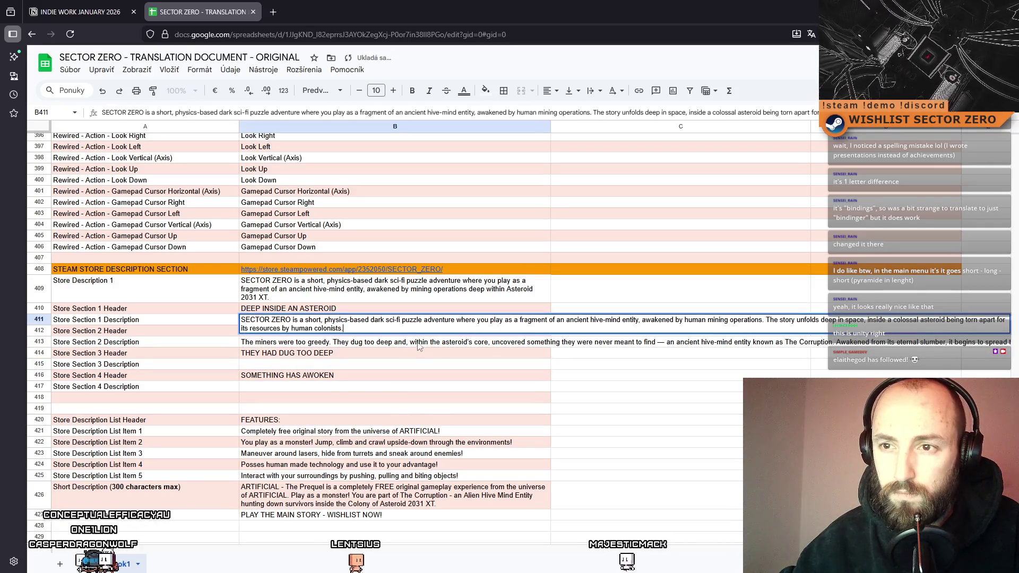
key(ctrl+a)
click(443, 366)
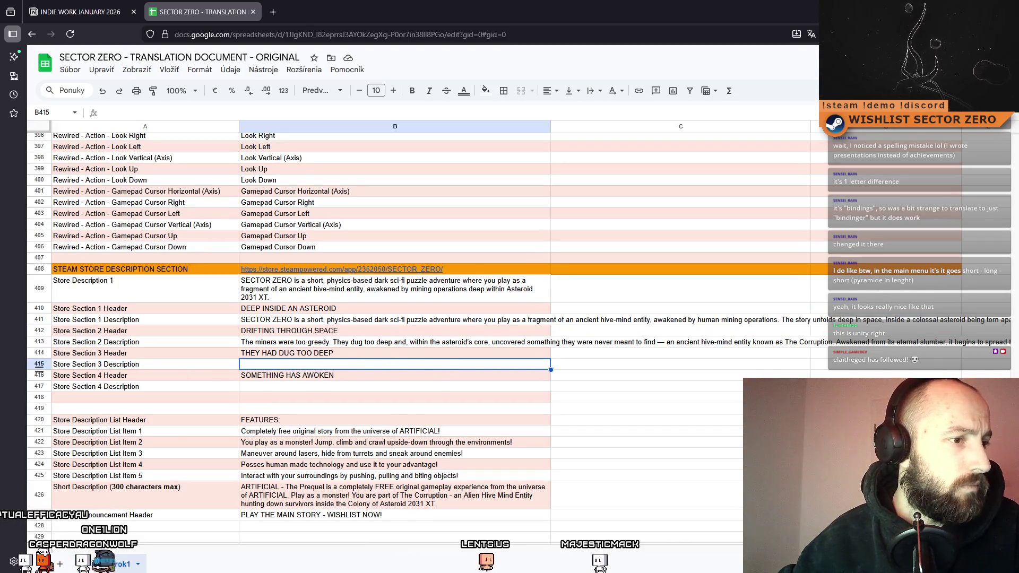
key(Return)
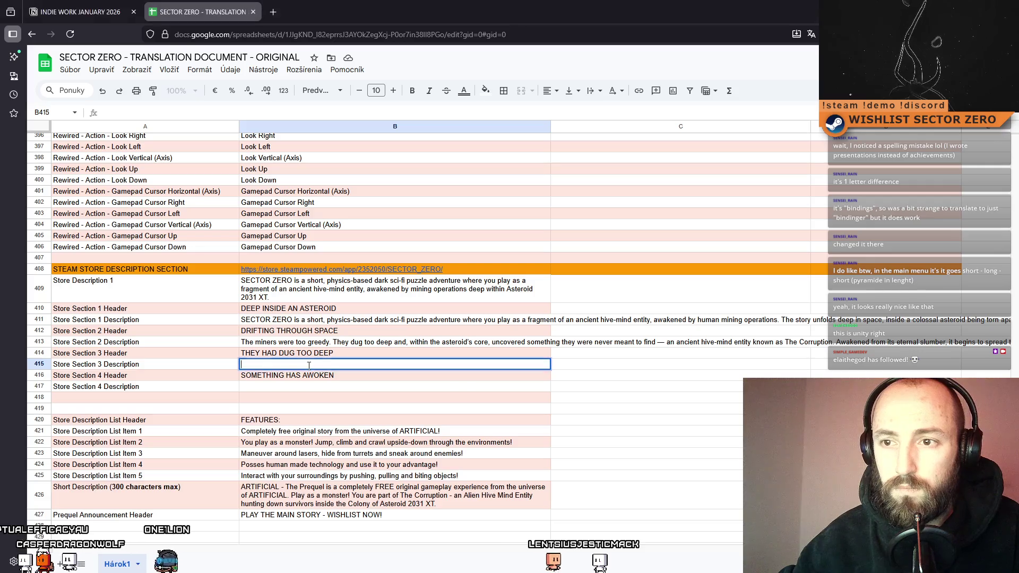
text(Countless lasers, turrets, and automated defenses stand in your way. Your only advantage lies in your ability to corrupt and control human technology, turning their own creations against them. Harness this power to overcome platforming challenges and solve intricate, physics-based puzzles.)
Fill in the Section 4 description in B417 and check the finished section texts
key(Return)
key(Down)
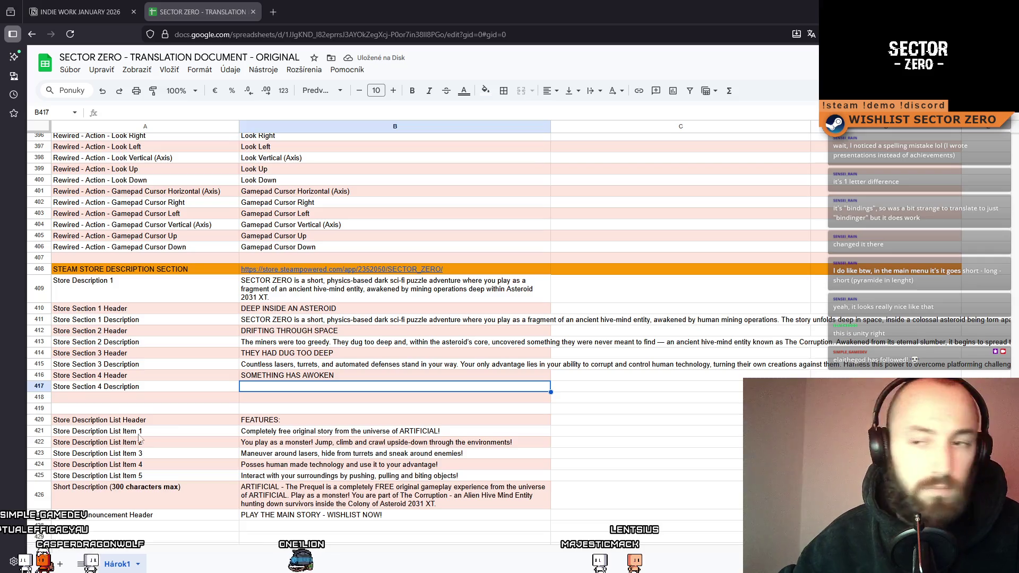
key(Return)
key(ctrl+v)
click(330, 410)
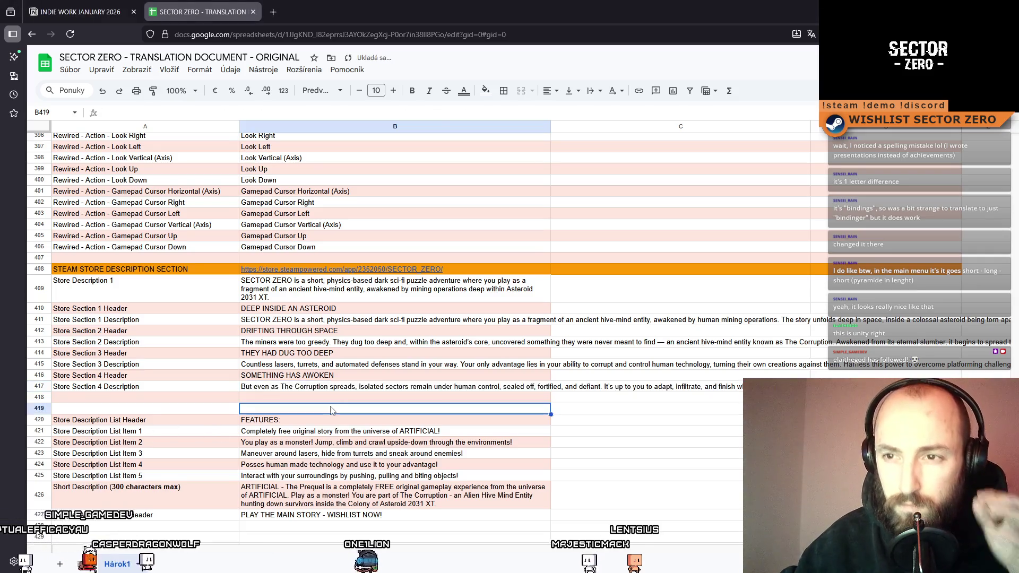
click(382, 342)
click(400, 366)
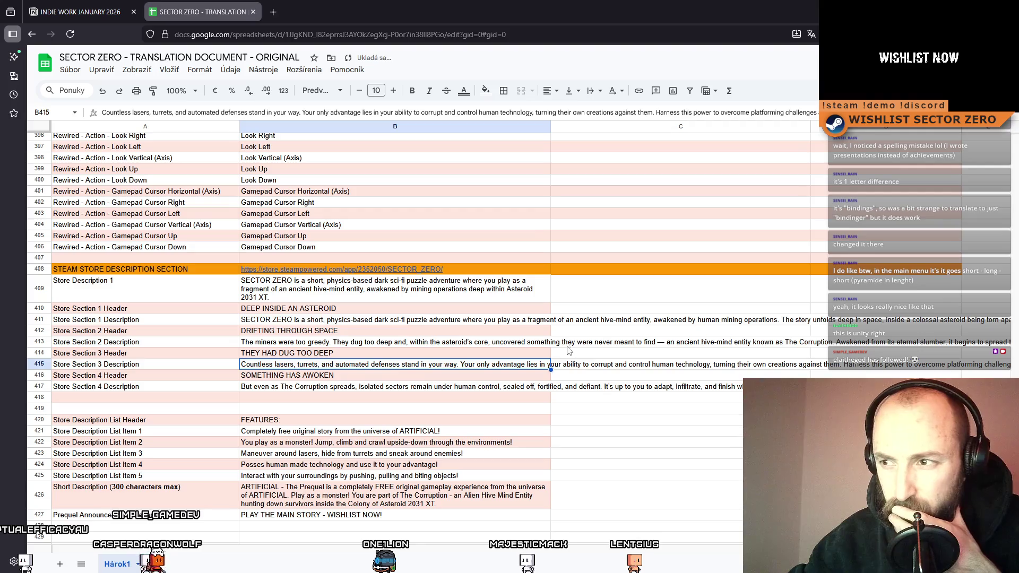
key(Right)
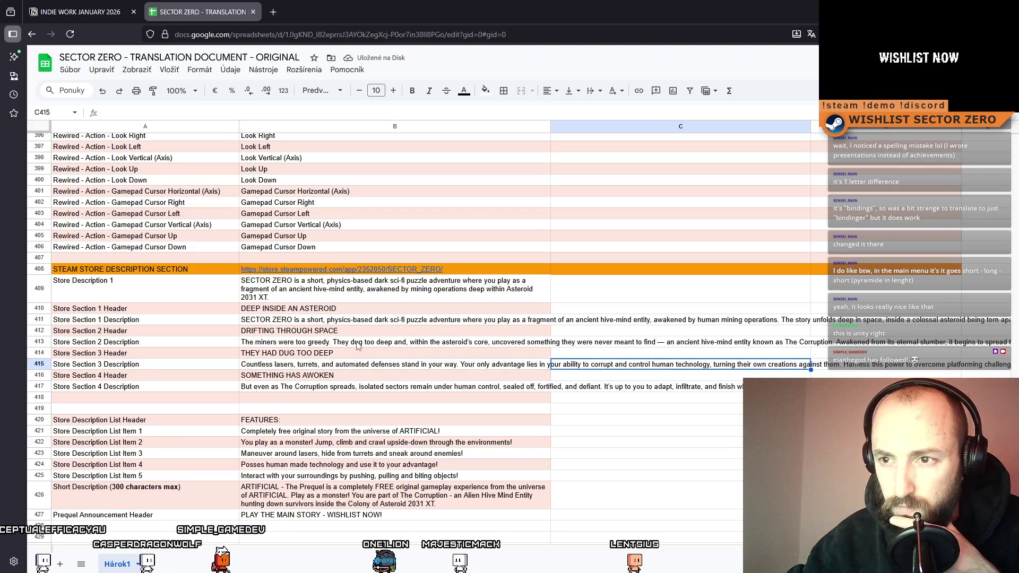
double_click(358, 344)
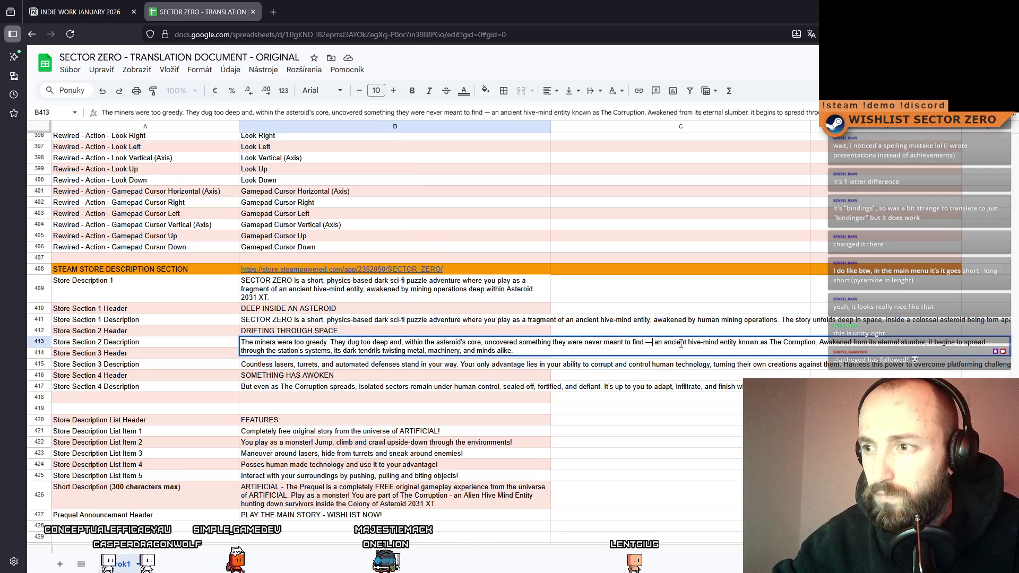
key(BackSpace)
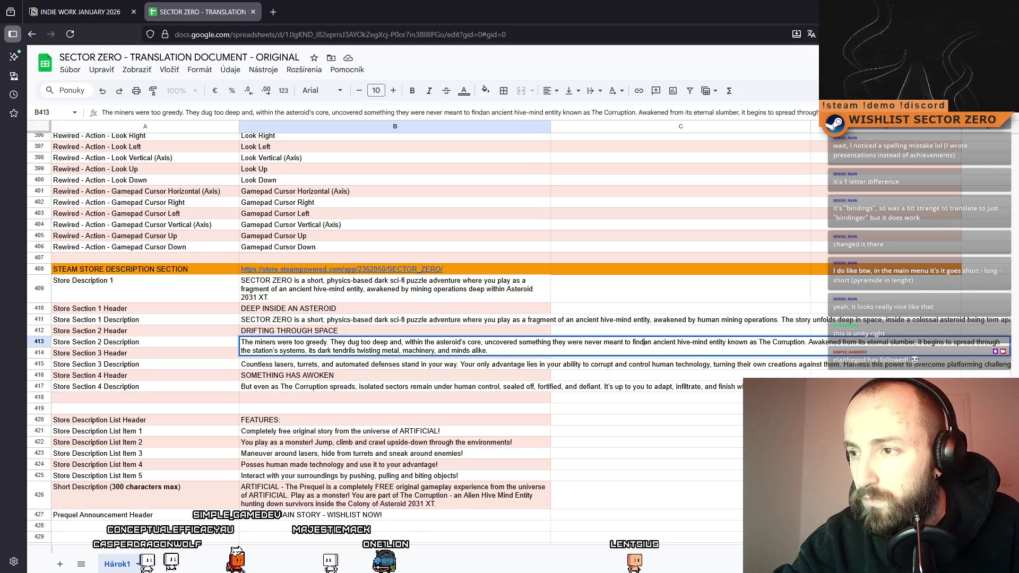
text(-)
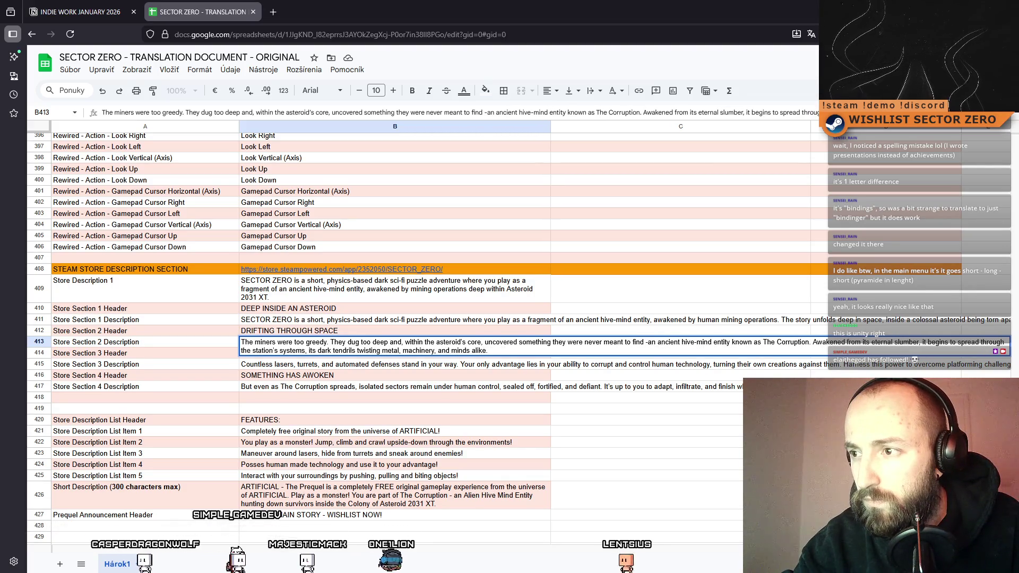
key(ctrl+z)
key(ctrl+z)
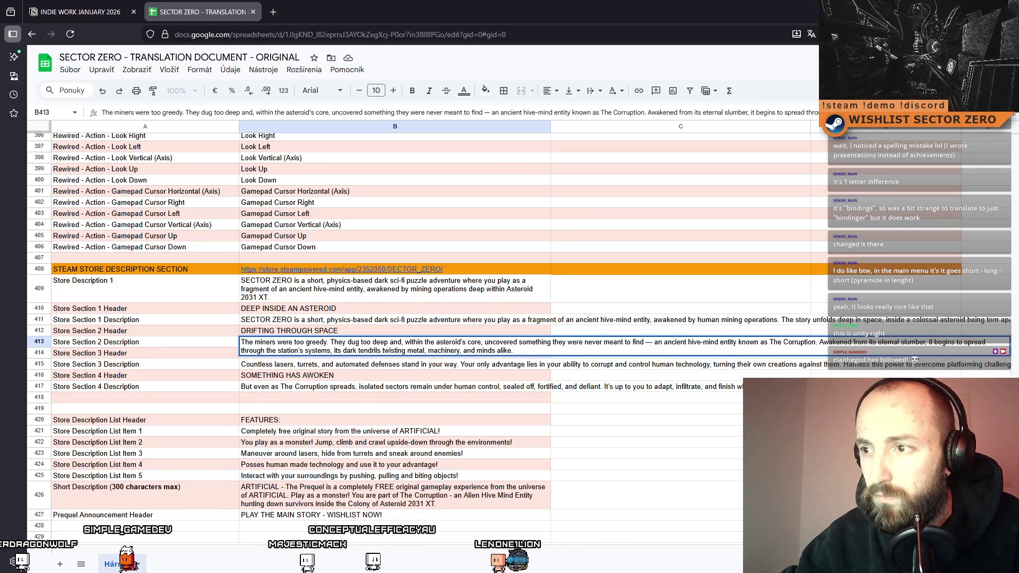
click(699, 408)
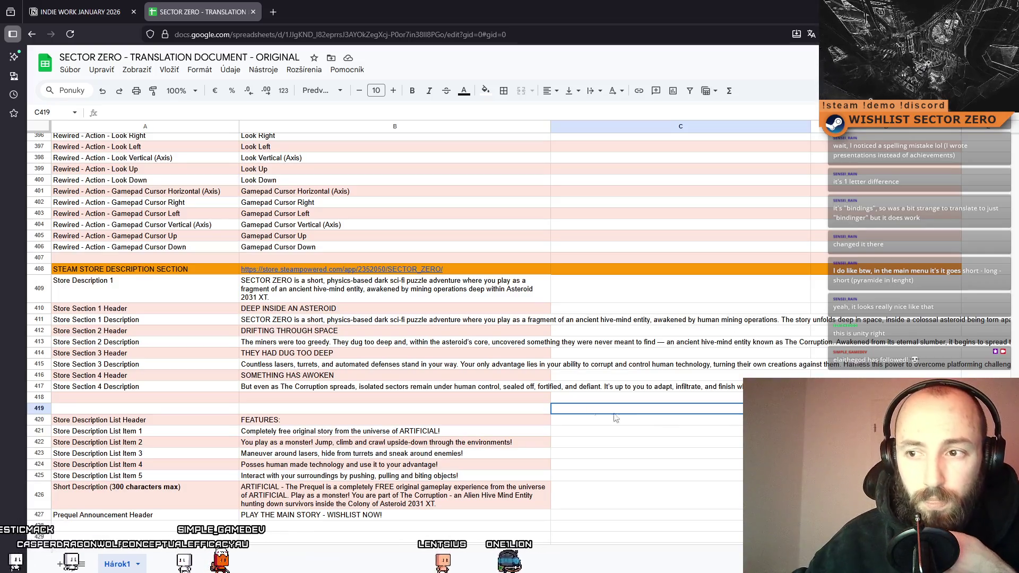
click(674, 444)
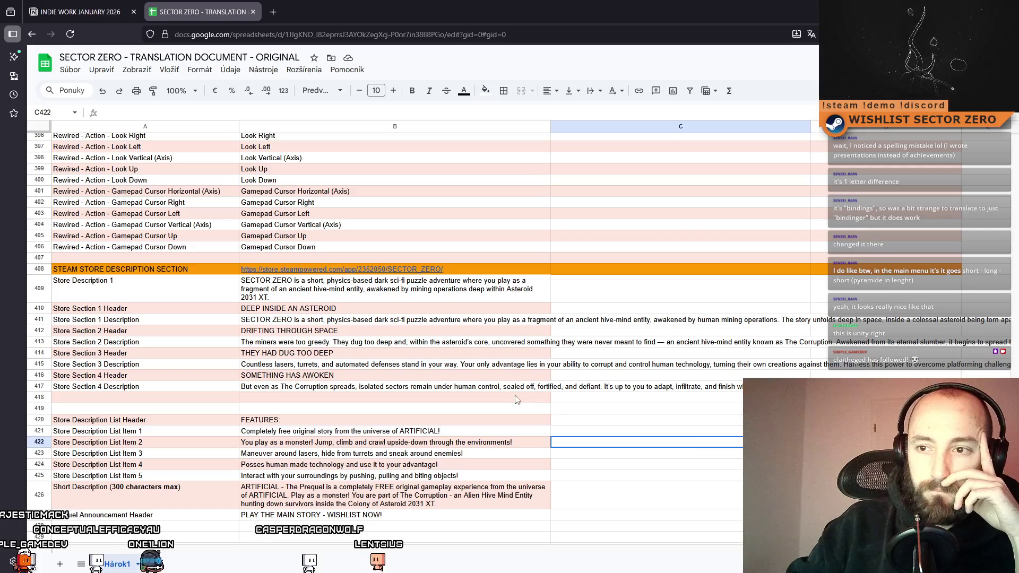
Paste rewritten texts over the first three feature list items
click(376, 403)
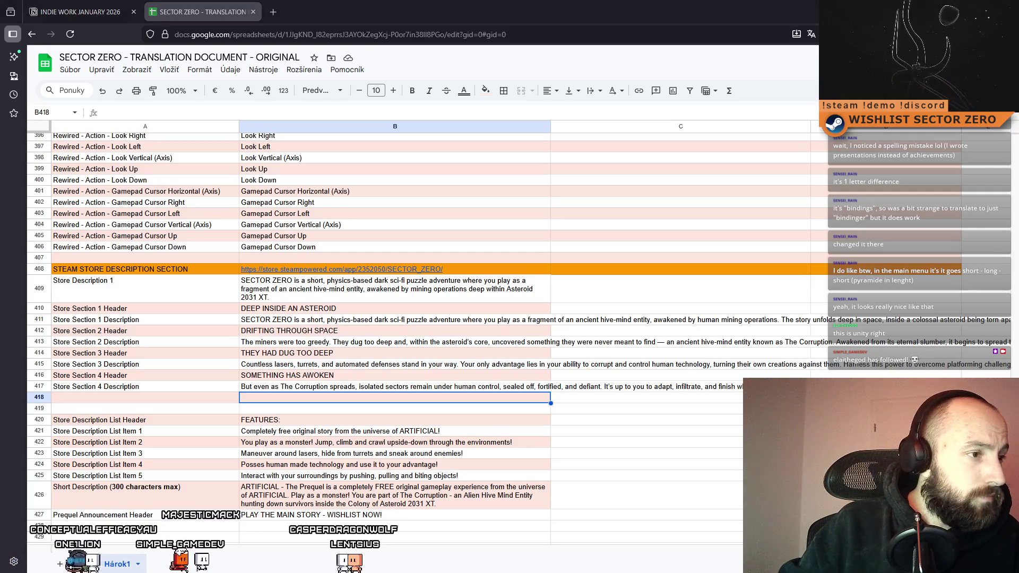
click(493, 436)
text(1-hour story with 2 extra hours of secrets and achievements.)
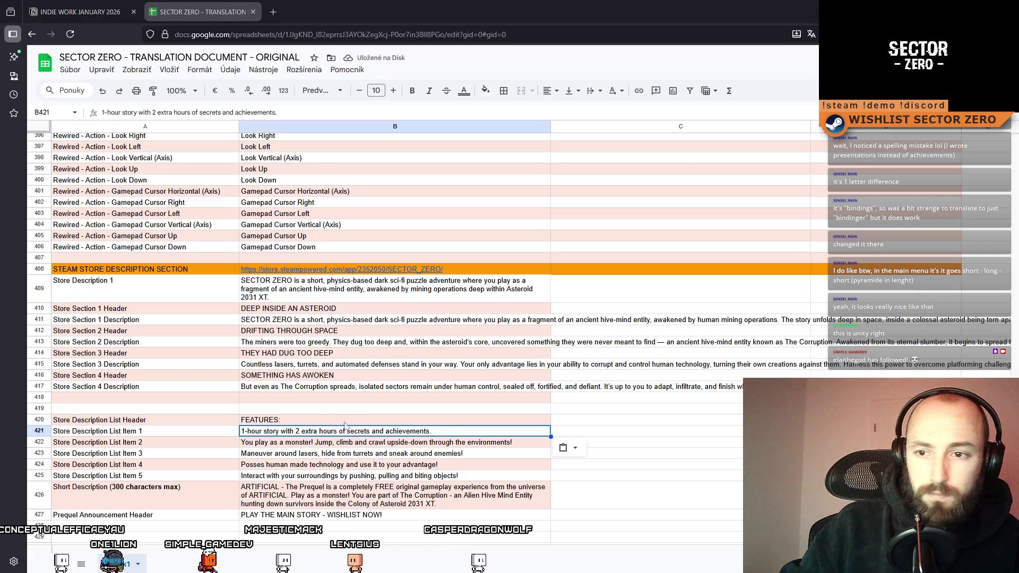
click(313, 442)
text(Become the monster. Jump, climb, and crawl through detailed, hand-crafted environments.)
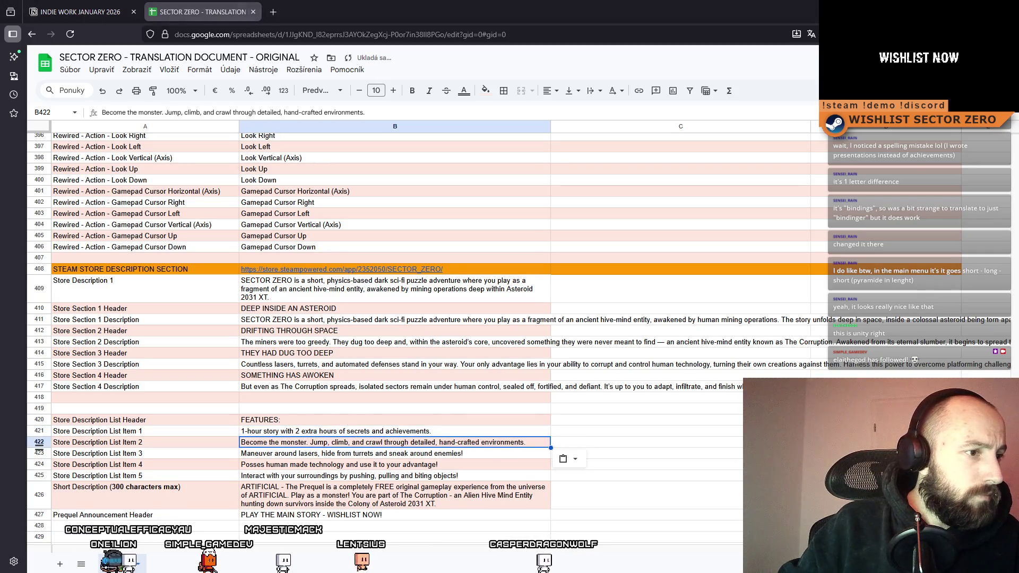
key(Down)
text(Evade lasers, outsmart turrets, and sneak past your enemies.)
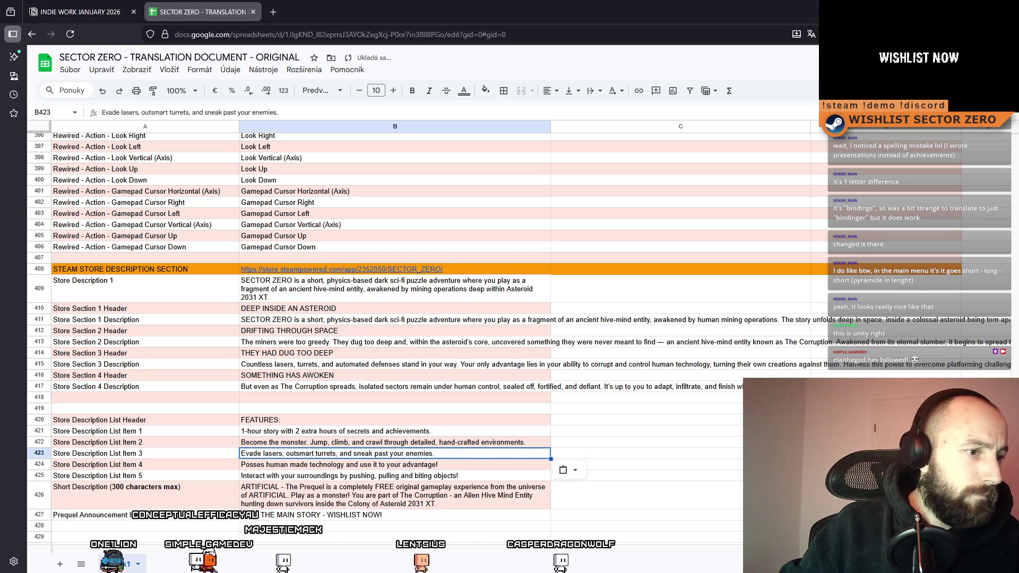
Replace items 4 and 5, item 5 reading 'Interact with your surroundings using fully physics-driven interactions.'
click(351, 466)
text(Corrupt human-made technology and use it to your advantage.)
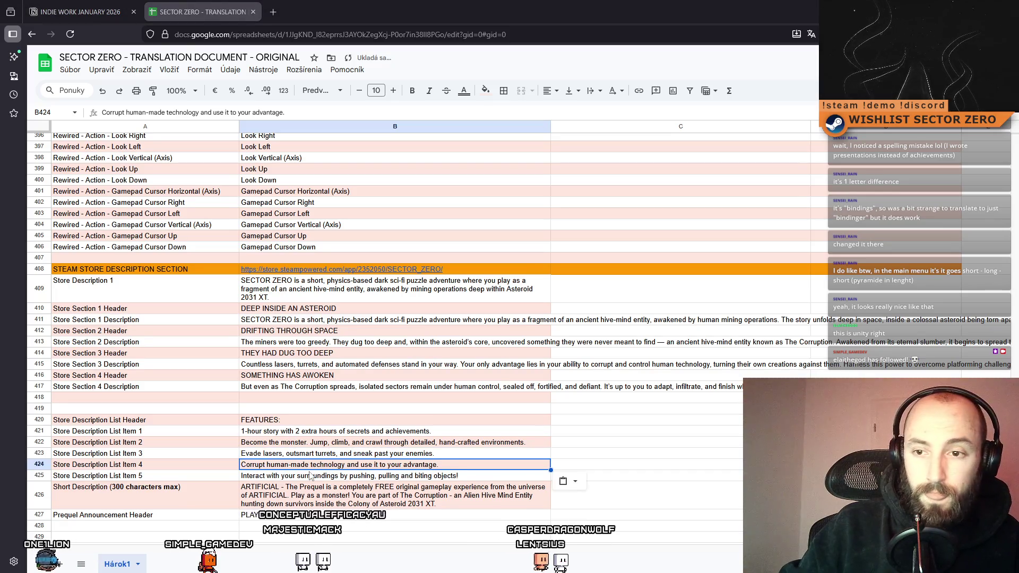
key(Down)
text(Interact with your surroundings using fully physics-driven interactions.)
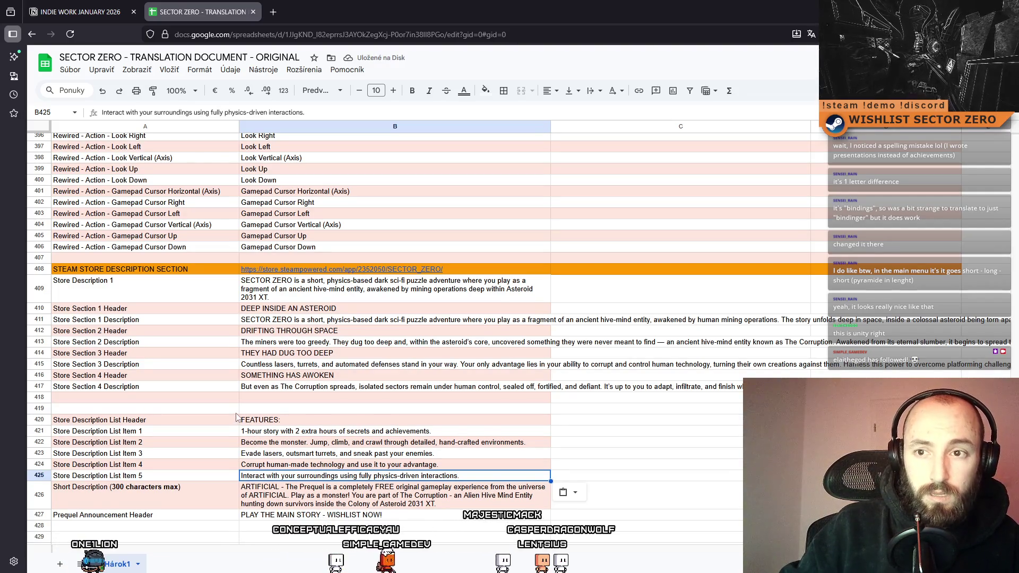
click(188, 491)
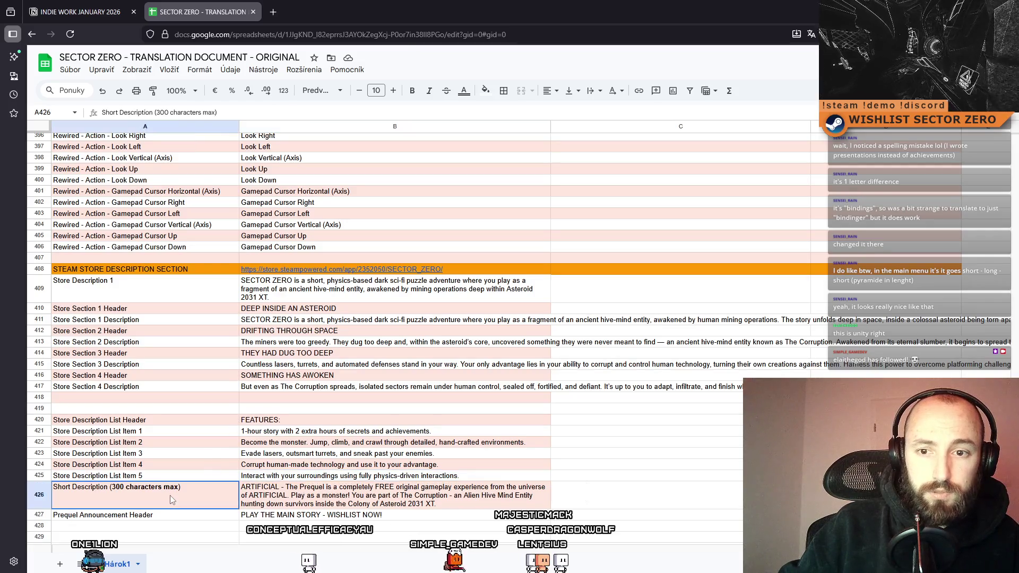
Copy the Short Description label into cell A409
key(ctrl+c)
click(143, 288)
key(ctrl+v)
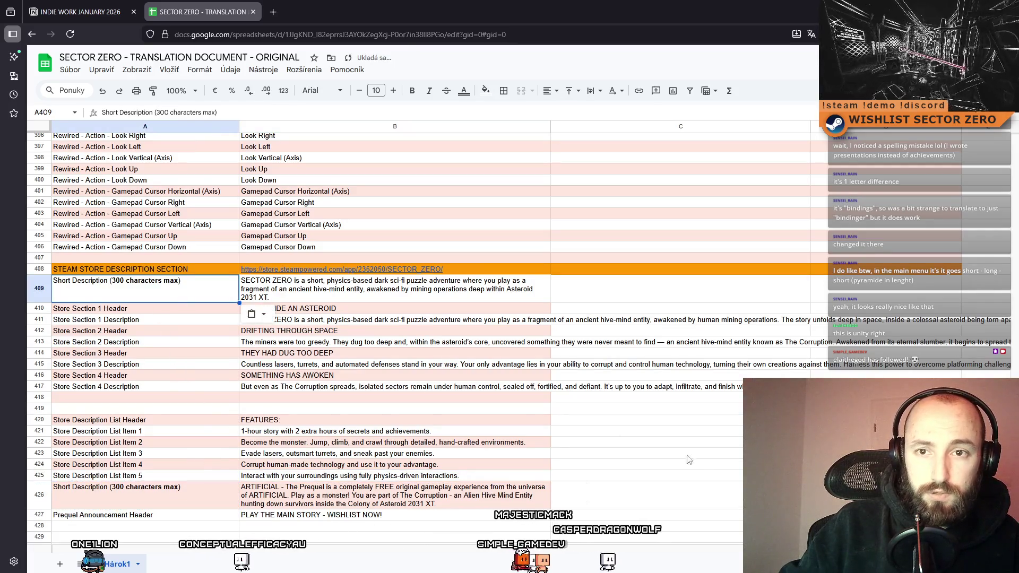
Copy the item 5 row into row 426 and clear the prequel announcement row 427
click(307, 472)
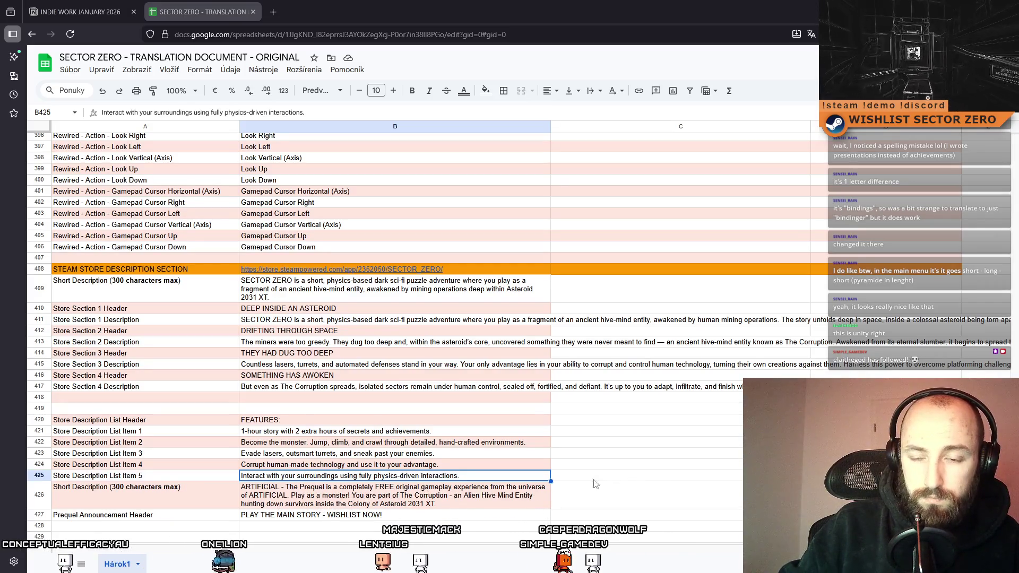
shift+click(192, 478)
key(ctrl+c)
key(ctrl+alt+=)
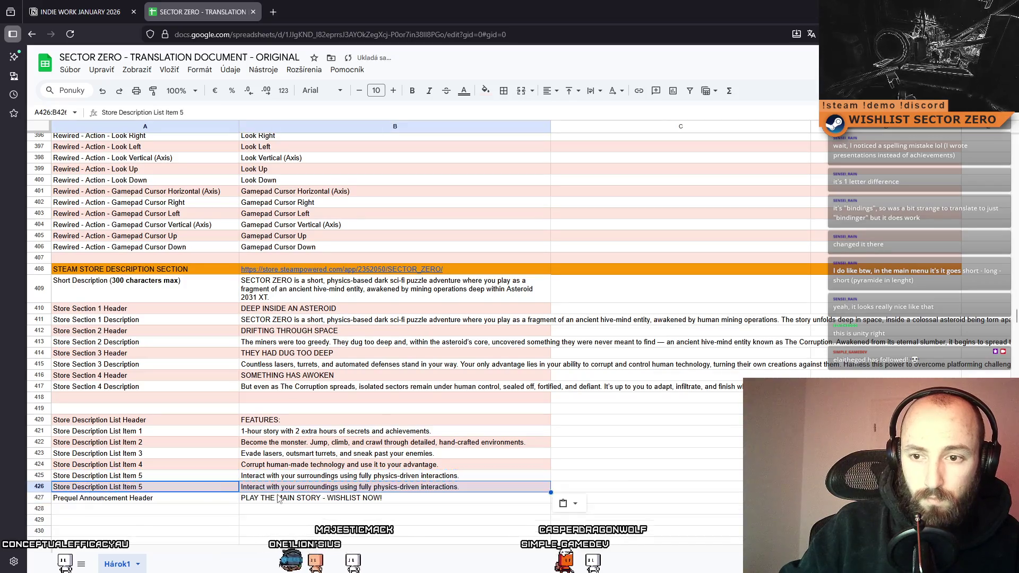
key(ctrl+v)
click(189, 500)
key(shift+Right)
key(Delete)
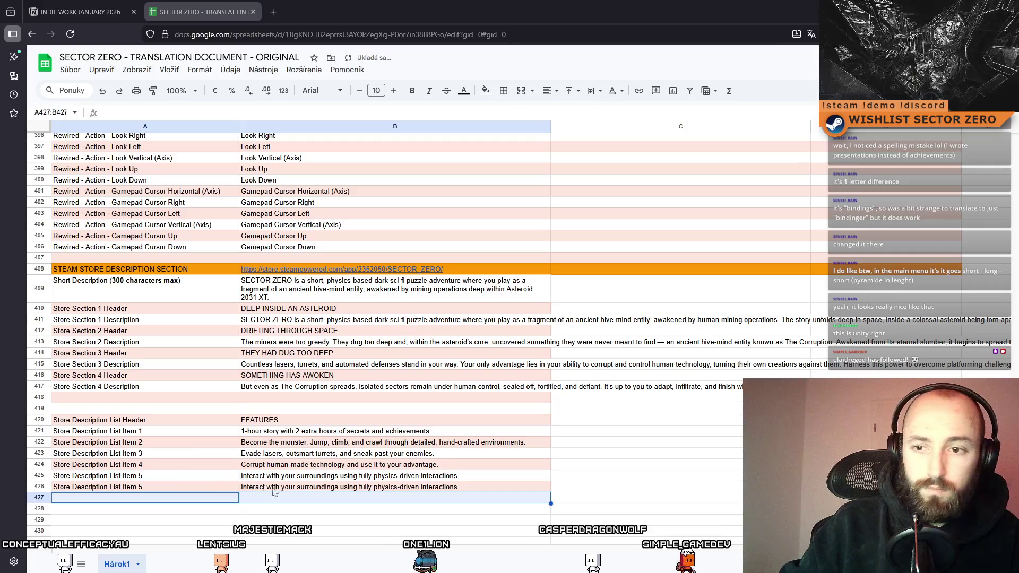
Put 'Controller & Steam Deck supported.' into B426
click(299, 500)
key(ctrl+v)
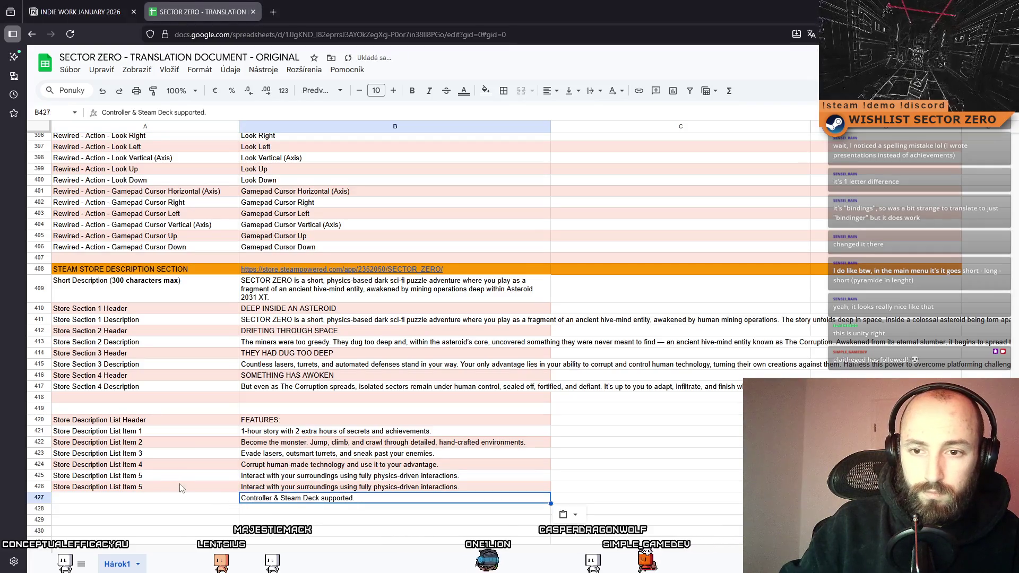
key(Up)
key(ctrl+v)
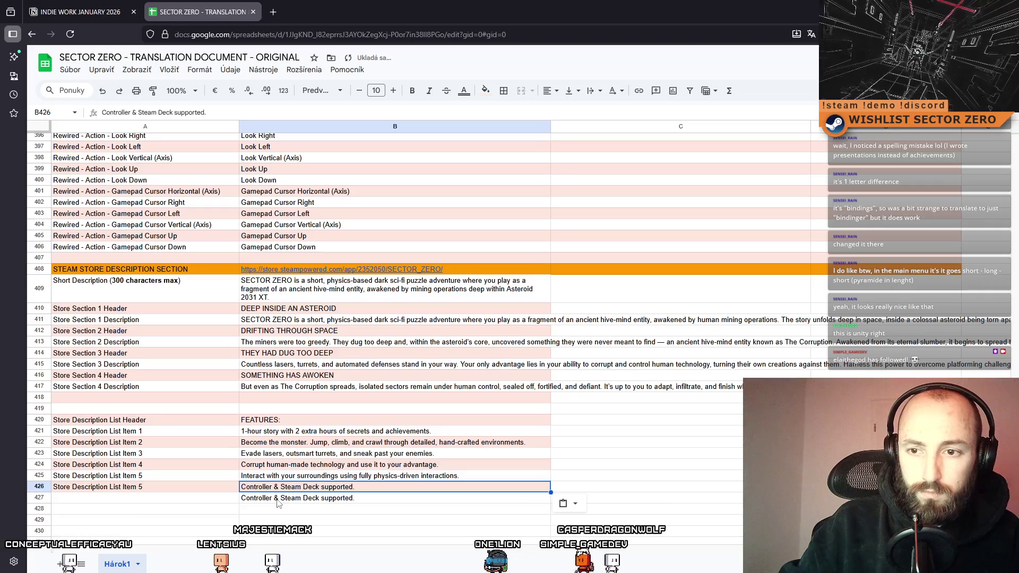
key(Down)
key(Delete)
Rename the row 426 label to 'Store Description List Item 6'
double_click(168, 487)
key(BackSpace)
text(6)
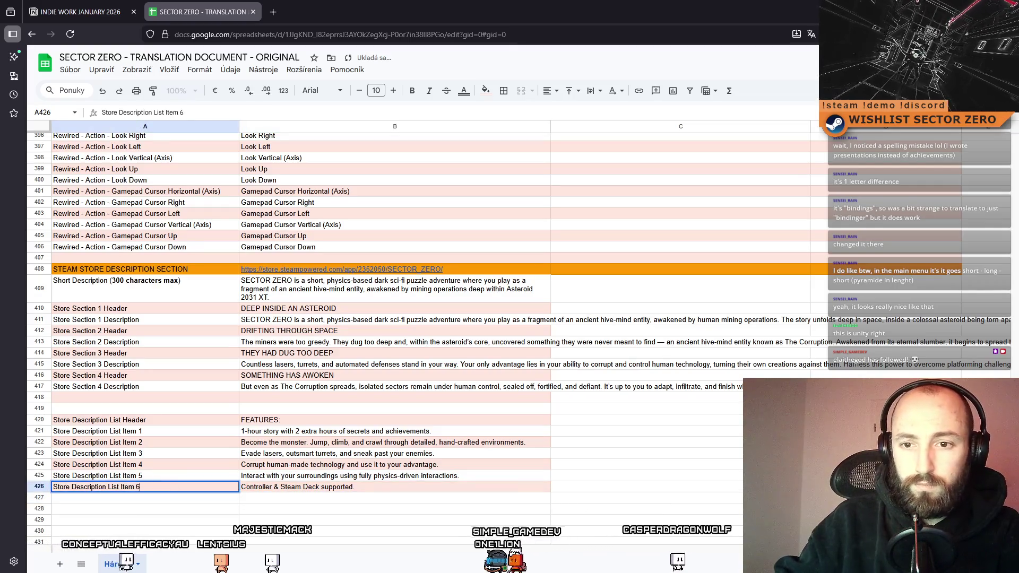
key(Return)
click(220, 489)
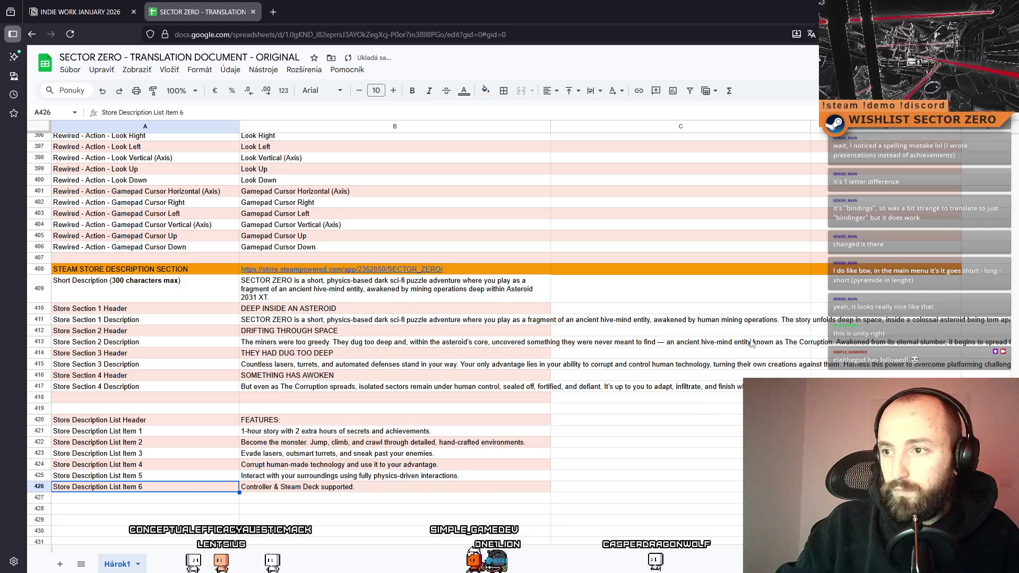
shift+click(905, 287)
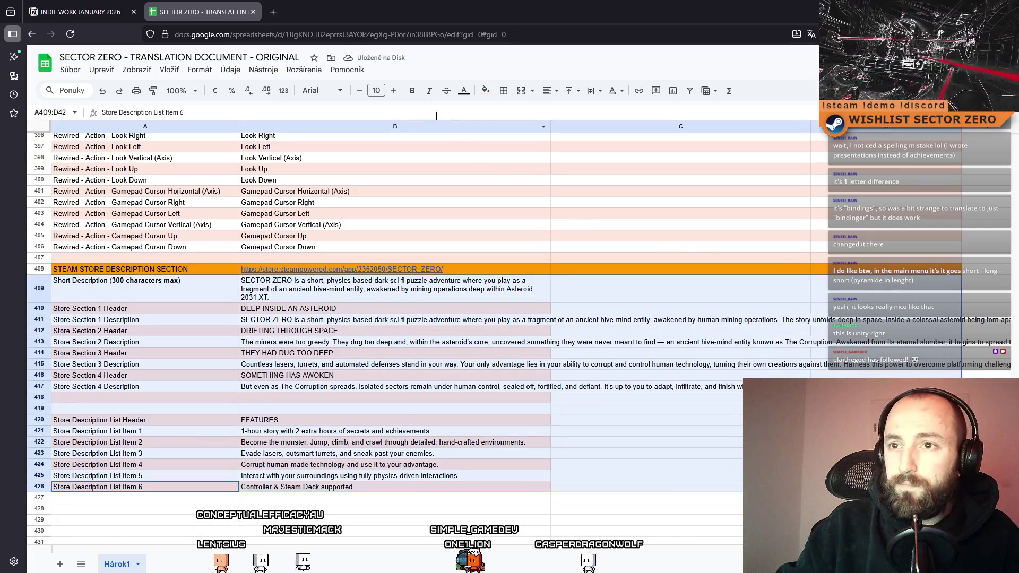
Set text wrapping to Wrap for A409:D426 and scroll to check the full descriptions
click(600, 94)
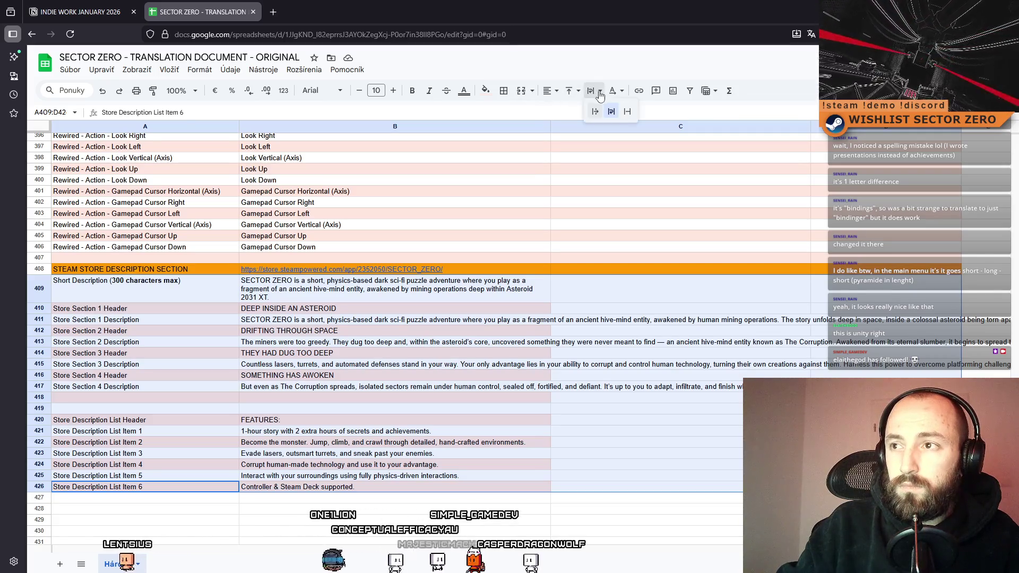
click(611, 107)
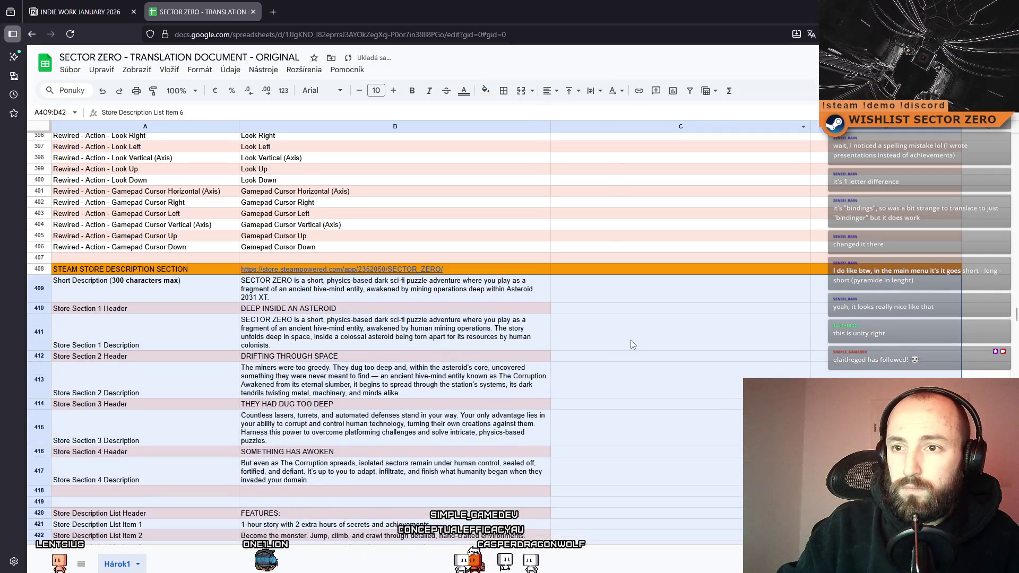
click(632, 344)
scroll(657, 362, down, 3)
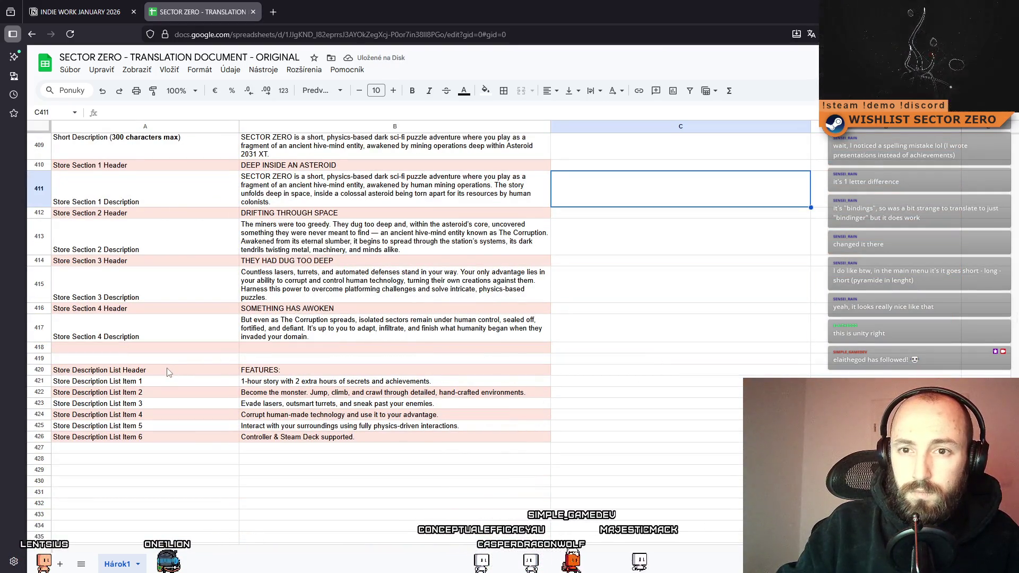
click(190, 357)
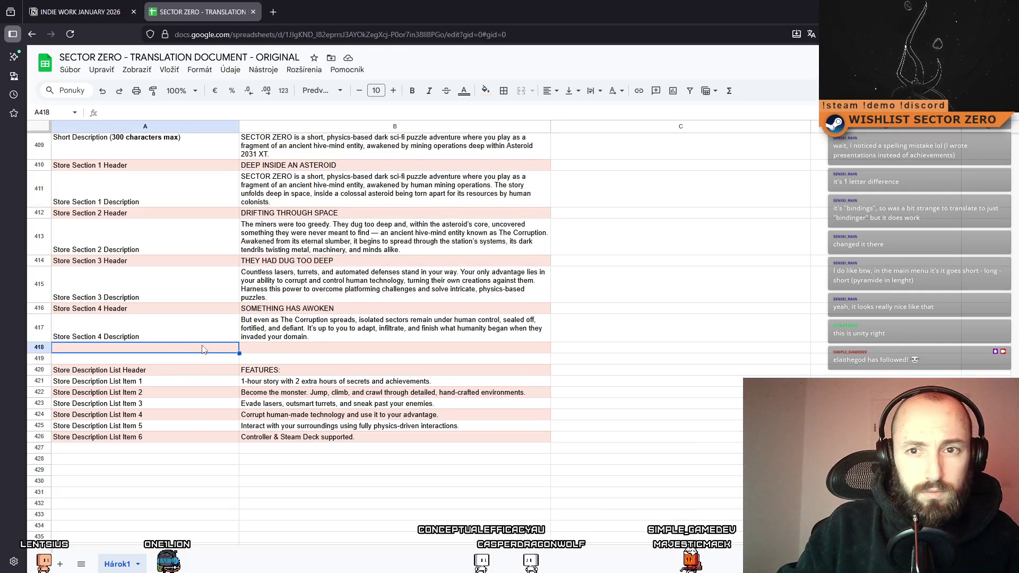
scroll(210, 347, up, 3)
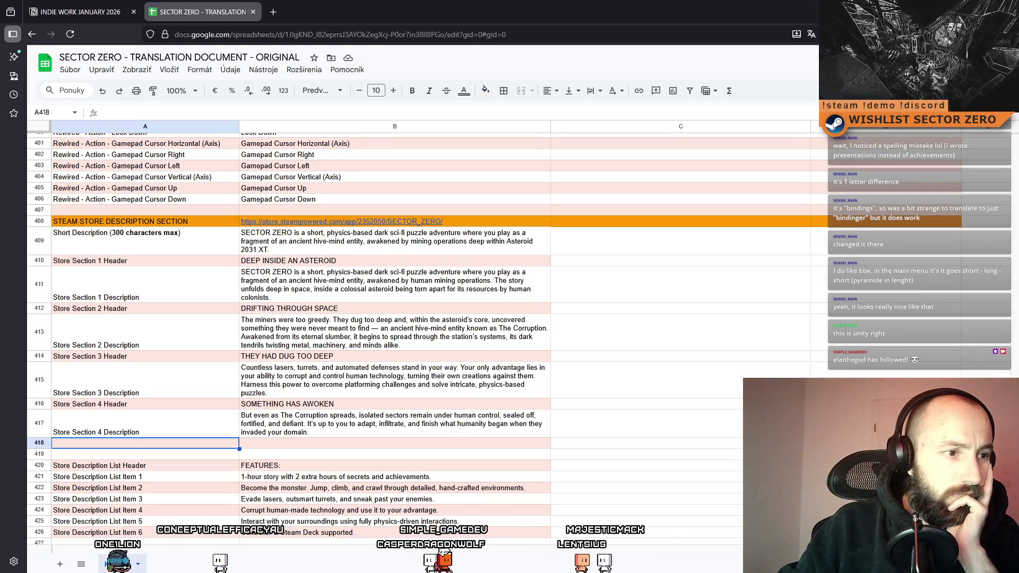
Switch to the Steamworks store description editor showing the six-item FEATURES list
scroll(284, 424, down, 2)
key(alt+Tab)
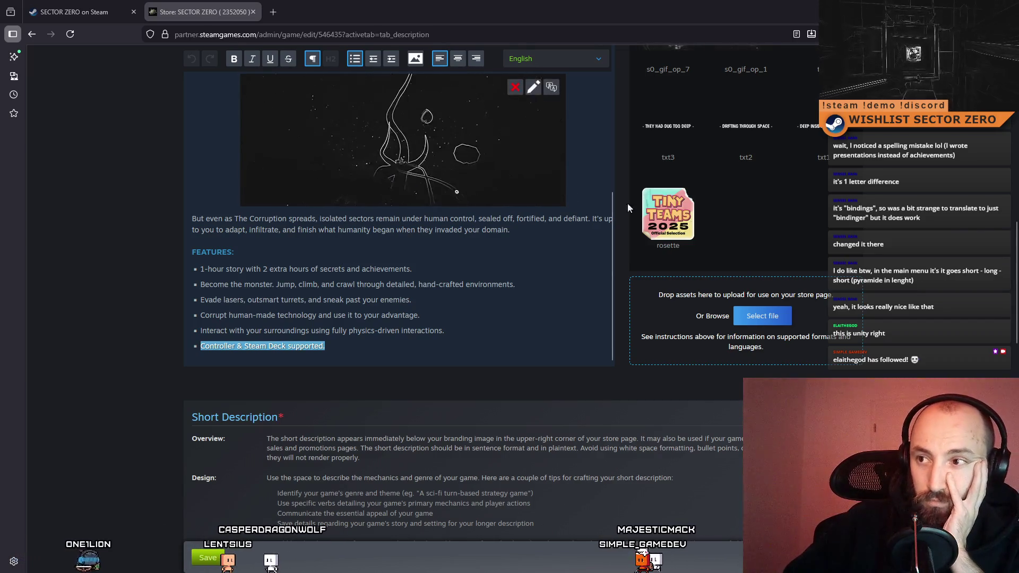
Hide the Steamworks browser window so only the desktop shows
click(741, 4)
key(super+d)
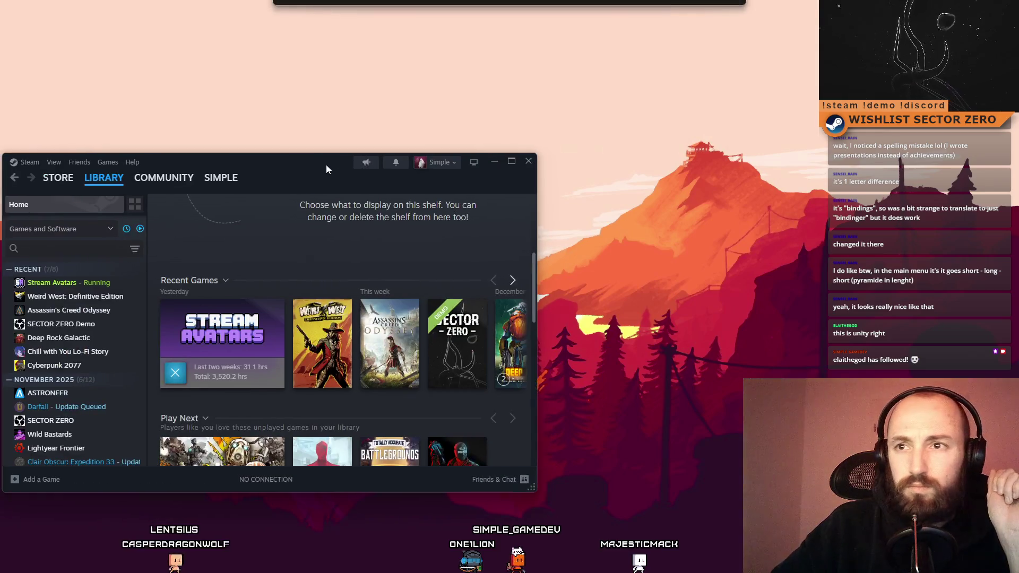
Launch Steam, find SECTOR ZERO by searching 'sector', open its store page and view screenshots four and five
double_click(326, 165)
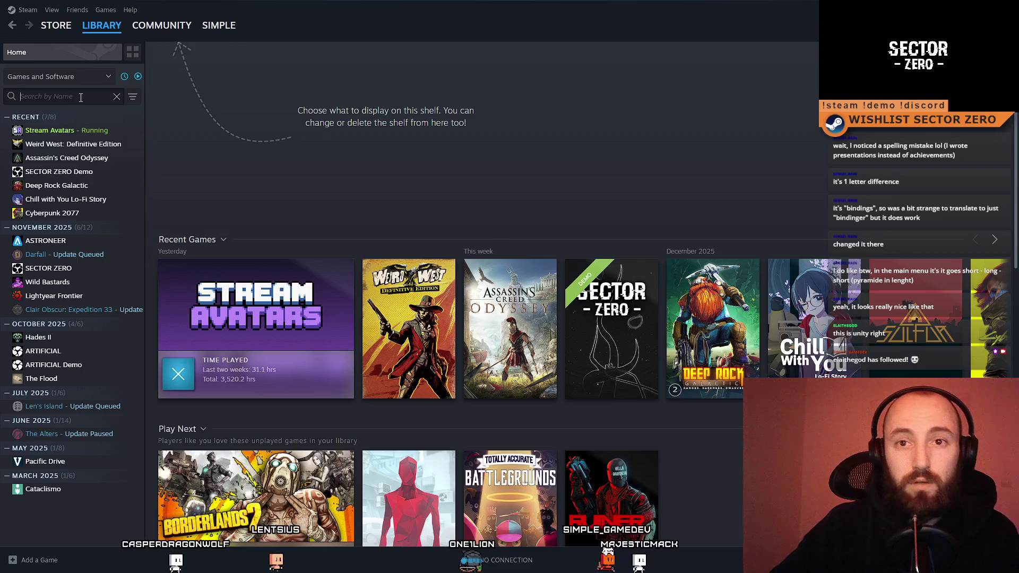
text(sector)
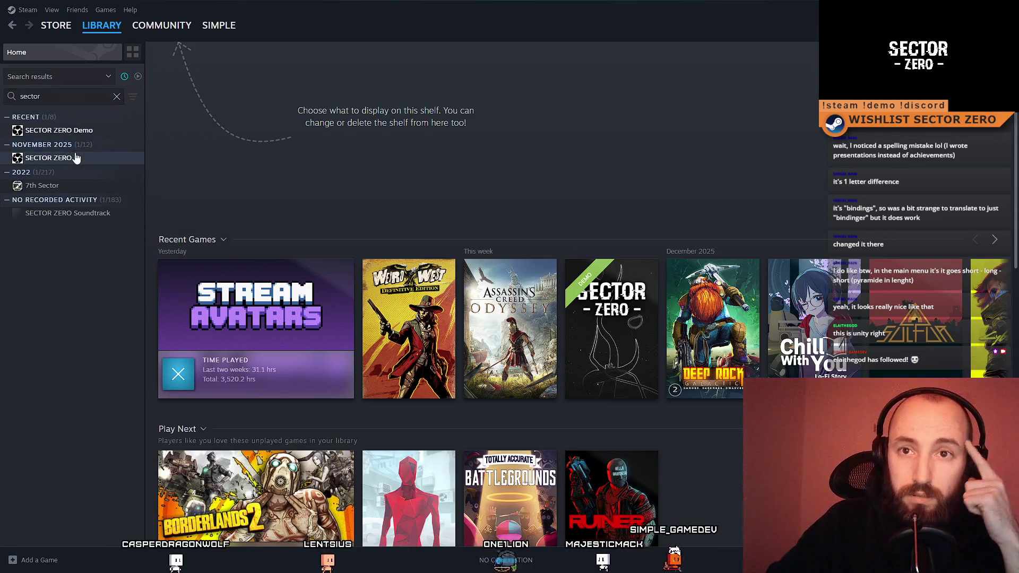
click(76, 158)
click(201, 253)
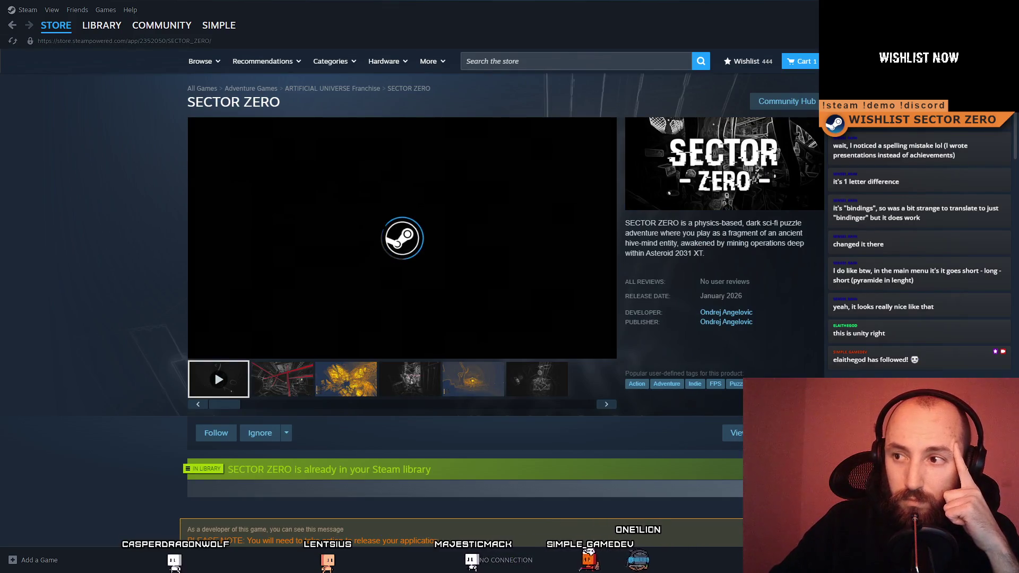
click(409, 379)
click(489, 384)
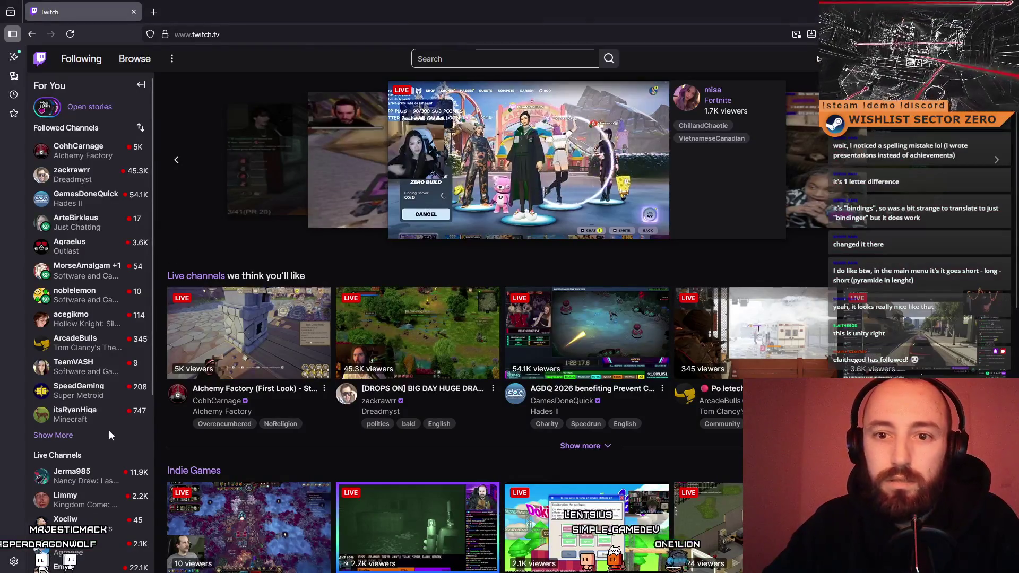
Expand the Twitch Followed Channels list with Show More and scroll through the extra channels
scroll(89, 340, down, 5)
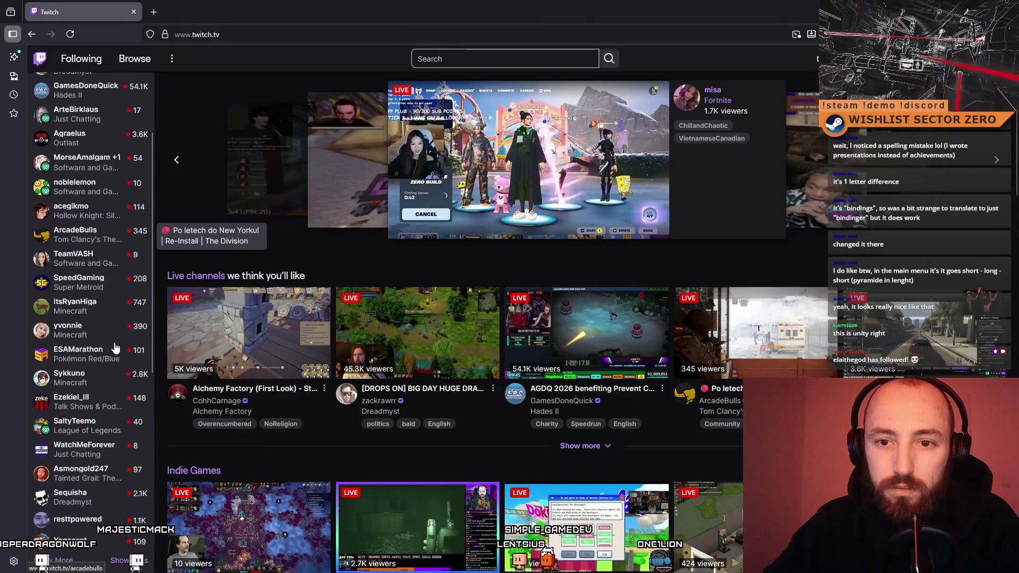
click(53, 452)
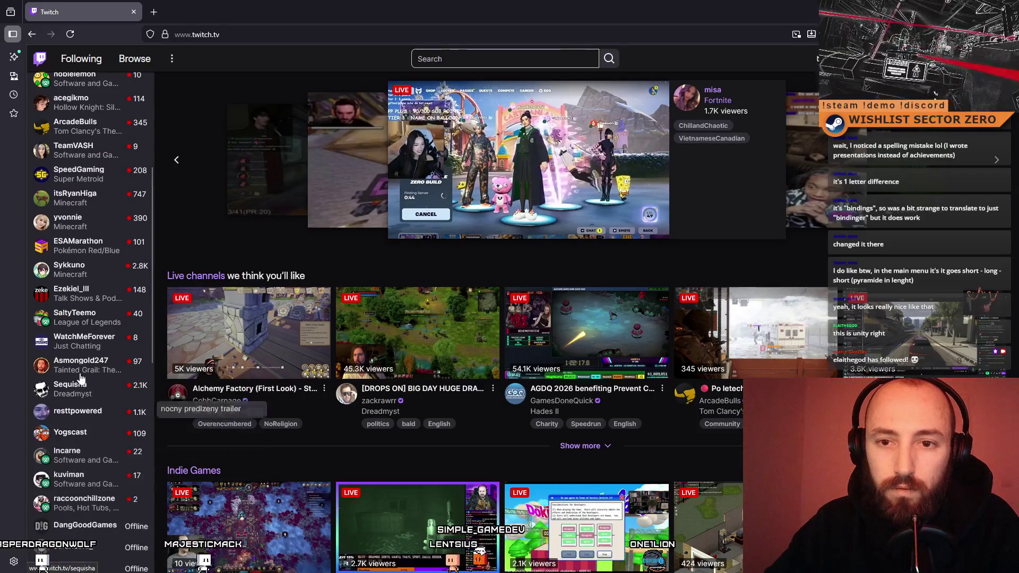
scroll(88, 392, down, 2)
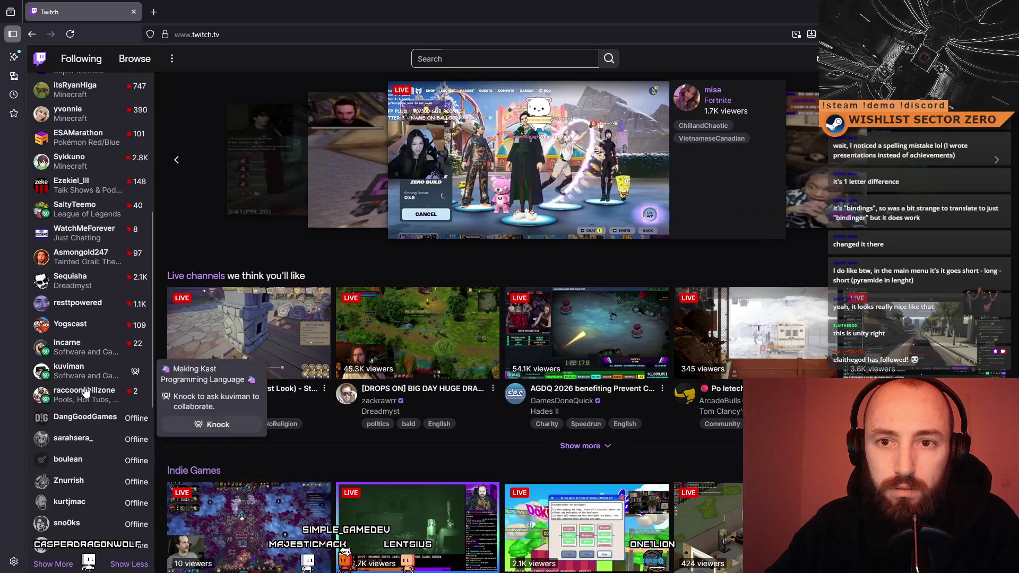
mouse_move(74, 373)
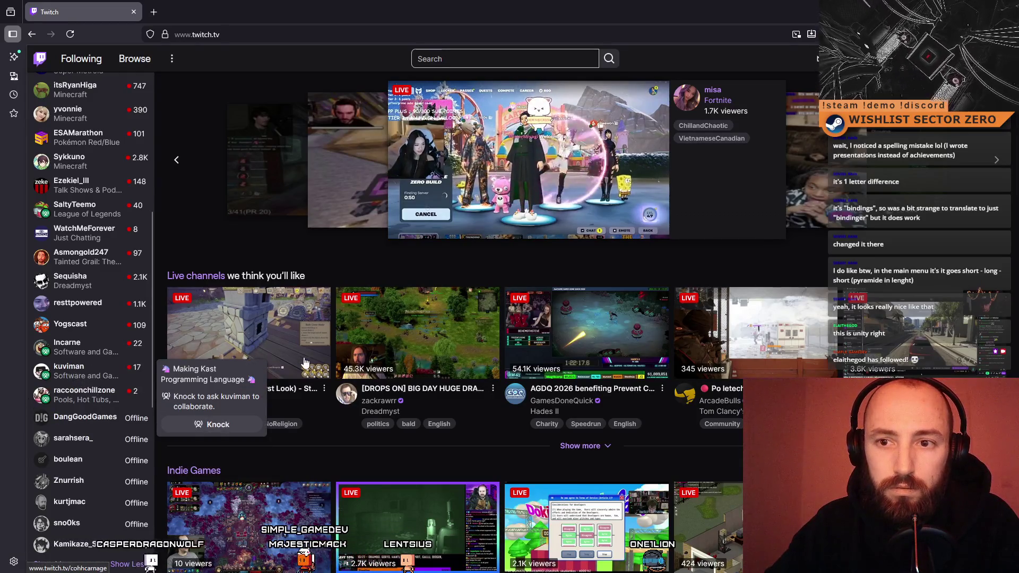
scroll(136, 363, up, 3)
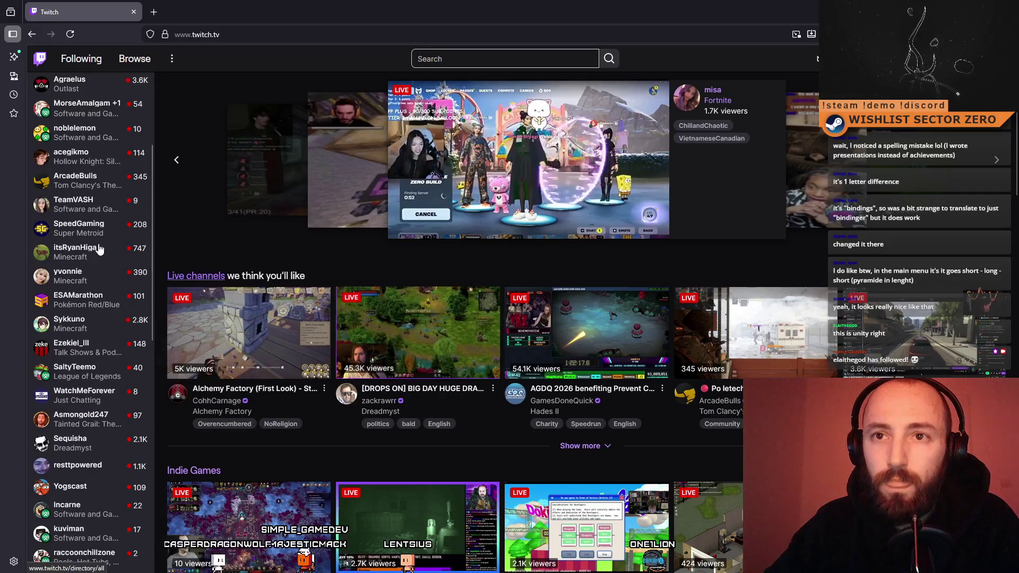
scroll(80, 245, up, 3)
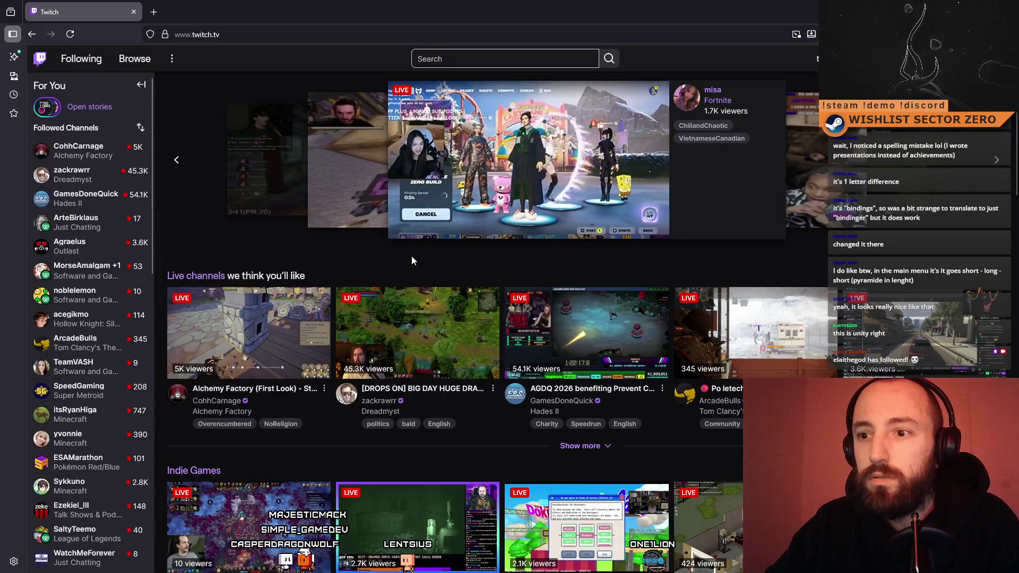